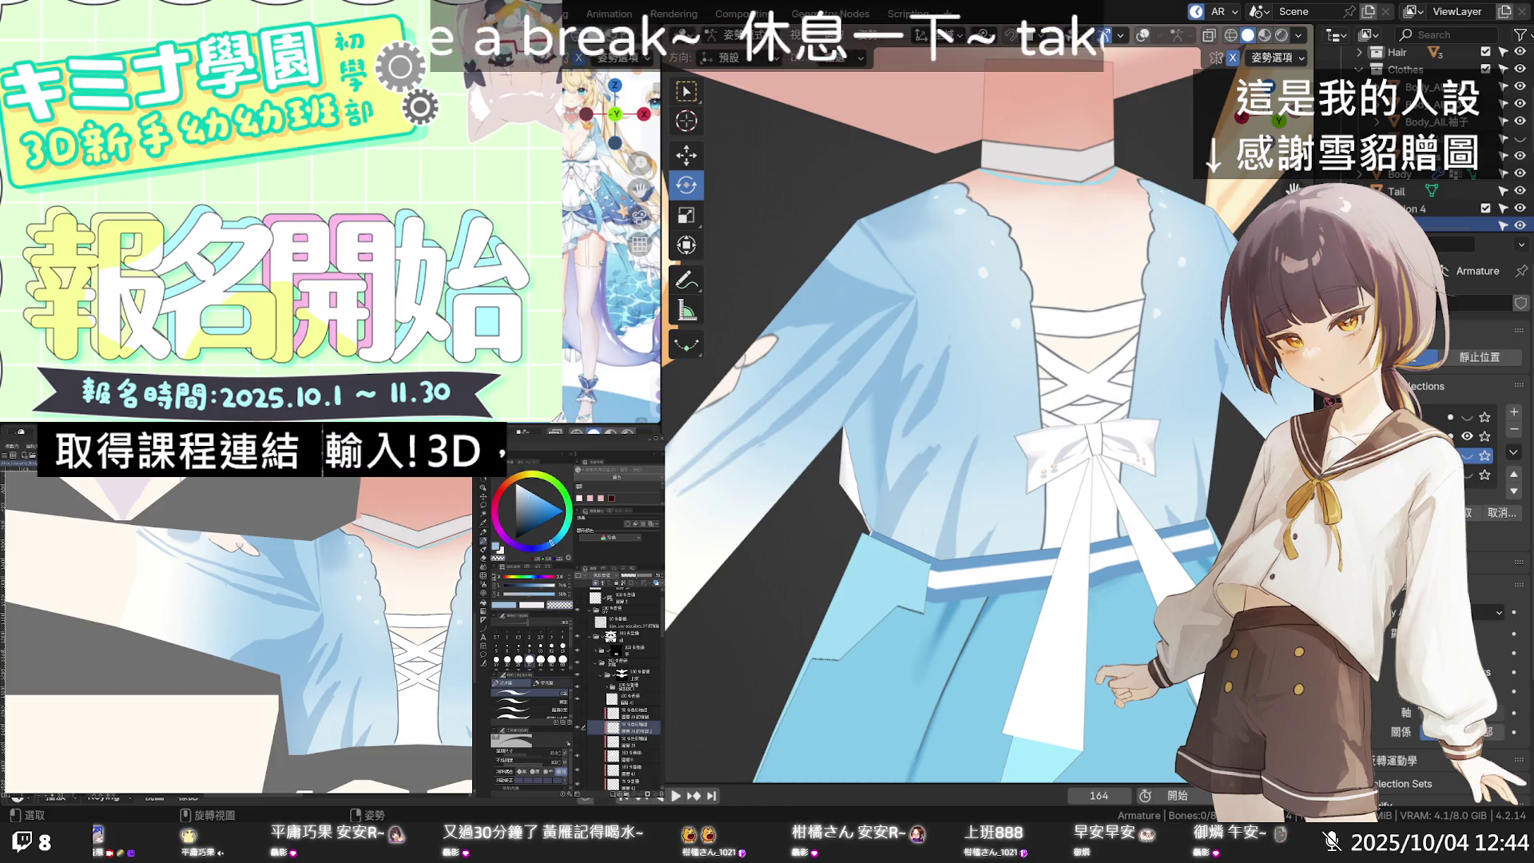
Step: Zoom out and orbit to the dress's side, showing its small bow, lace hem and star print
{"action": "scroll", "coordinate": [1073, 416], "scroll_direction": "down", "scroll_amount": 5}
{"action": "mouse_move", "coordinate": [1063, 424]}
{"action": "middle_mouse_down"}
{"action": "mouse_move", "coordinate": [1101, 404]}
{"action": "mouse_move", "coordinate": [1151, 434]}
{"action": "mouse_move", "coordinate": [1236, 427]}
{"action": "mouse_move", "coordinate": [1275, 446]}
{"action": "middle_mouse_up"}
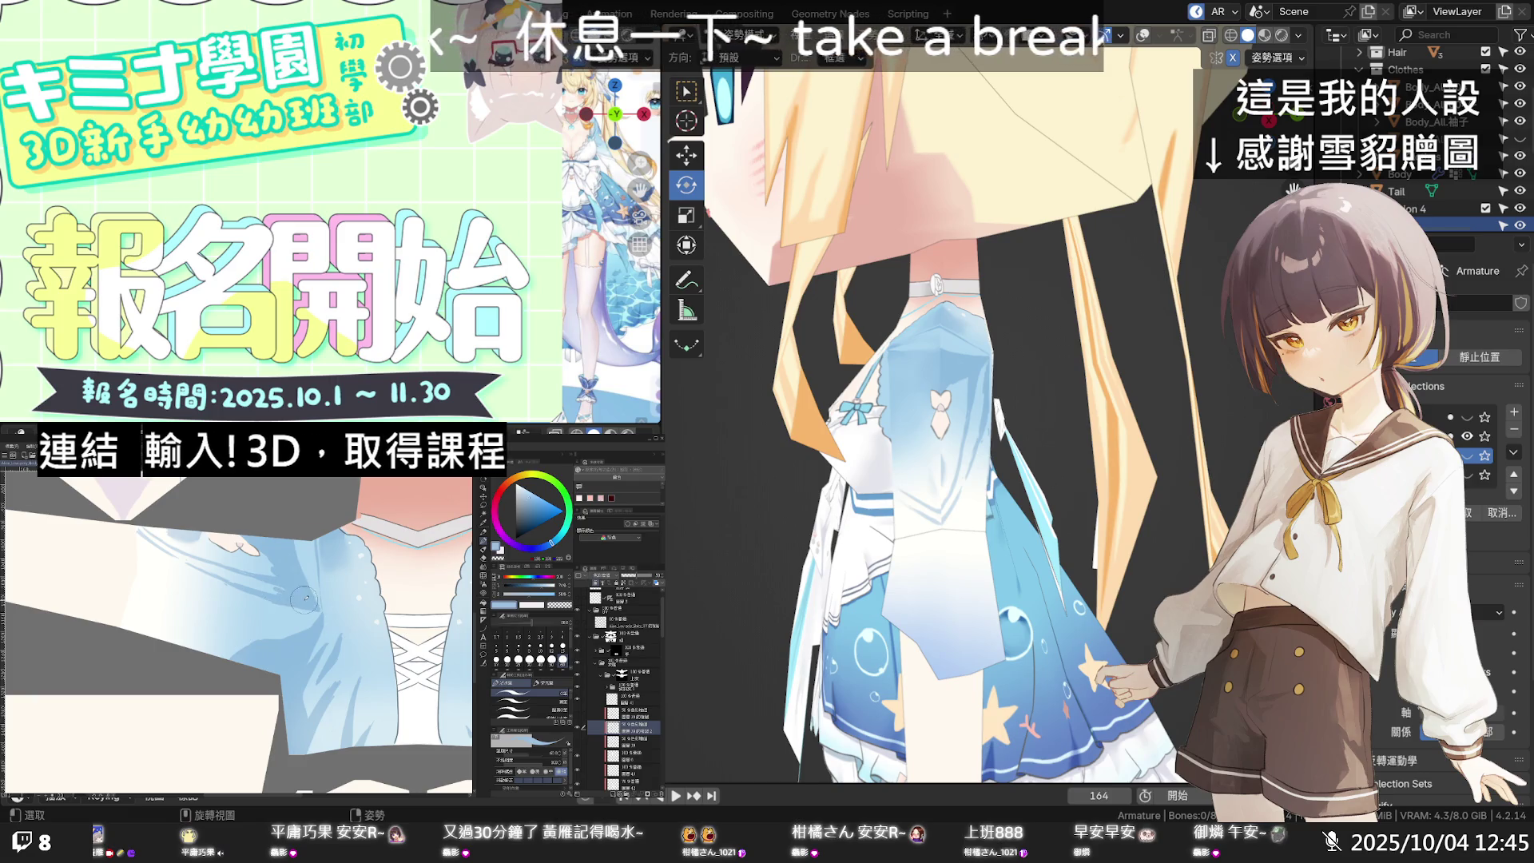
Step: Airbrush darker blue shading onto the bodice texture and try other brush sub-tools
{"action": "mouse_move", "coordinate": [248, 584]}
{"action": "left_mouse_down"}
{"action": "mouse_move", "coordinate": [276, 582]}
{"action": "mouse_move", "coordinate": [258, 563]}
{"action": "left_mouse_up"}
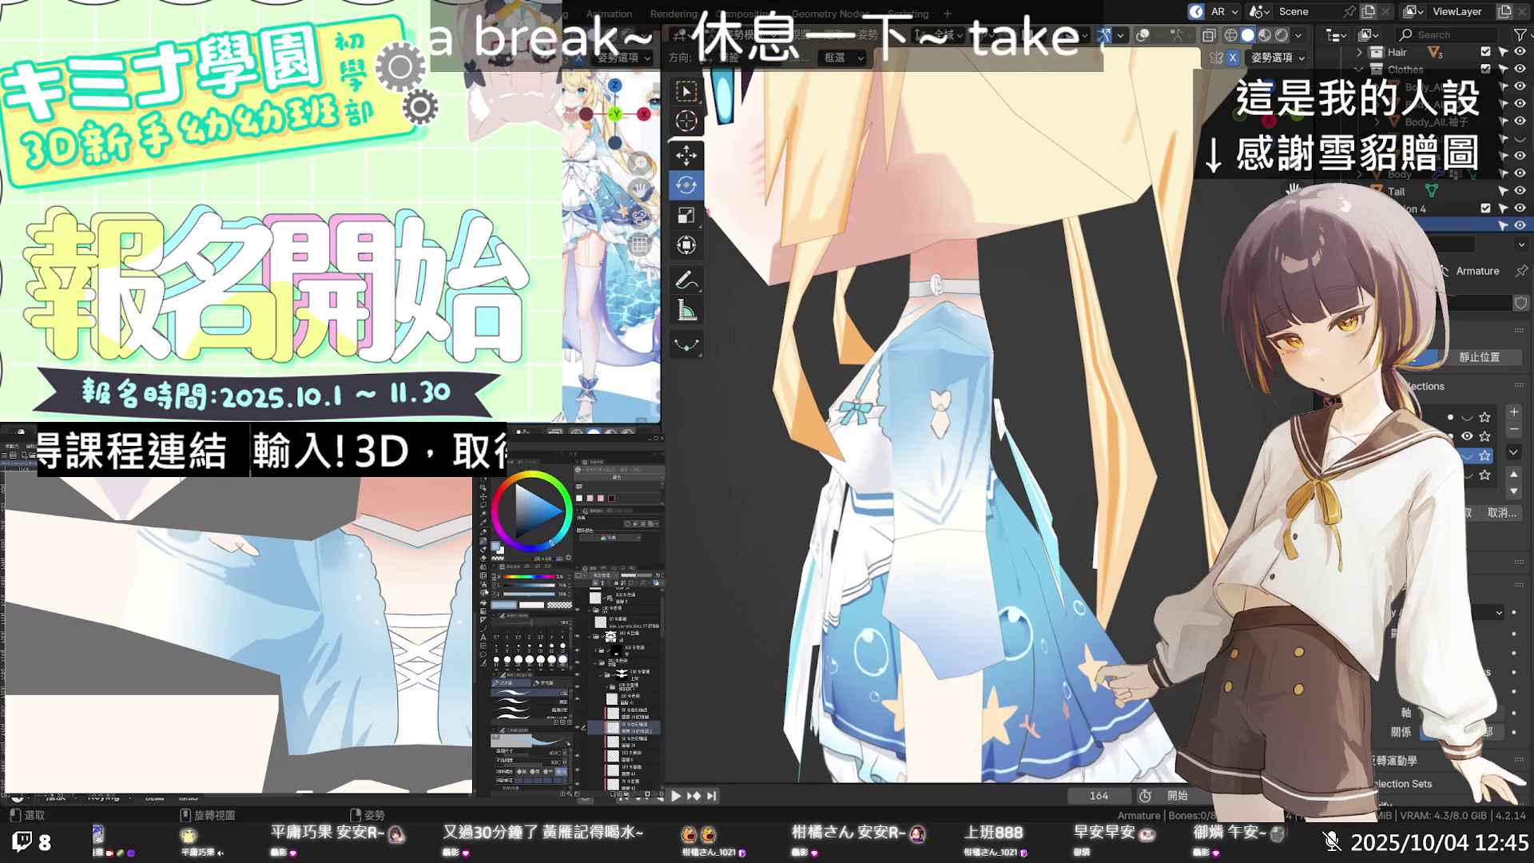
{"action": "left_click", "coordinate": [525, 696]}
{"action": "left_click", "coordinate": [525, 701]}
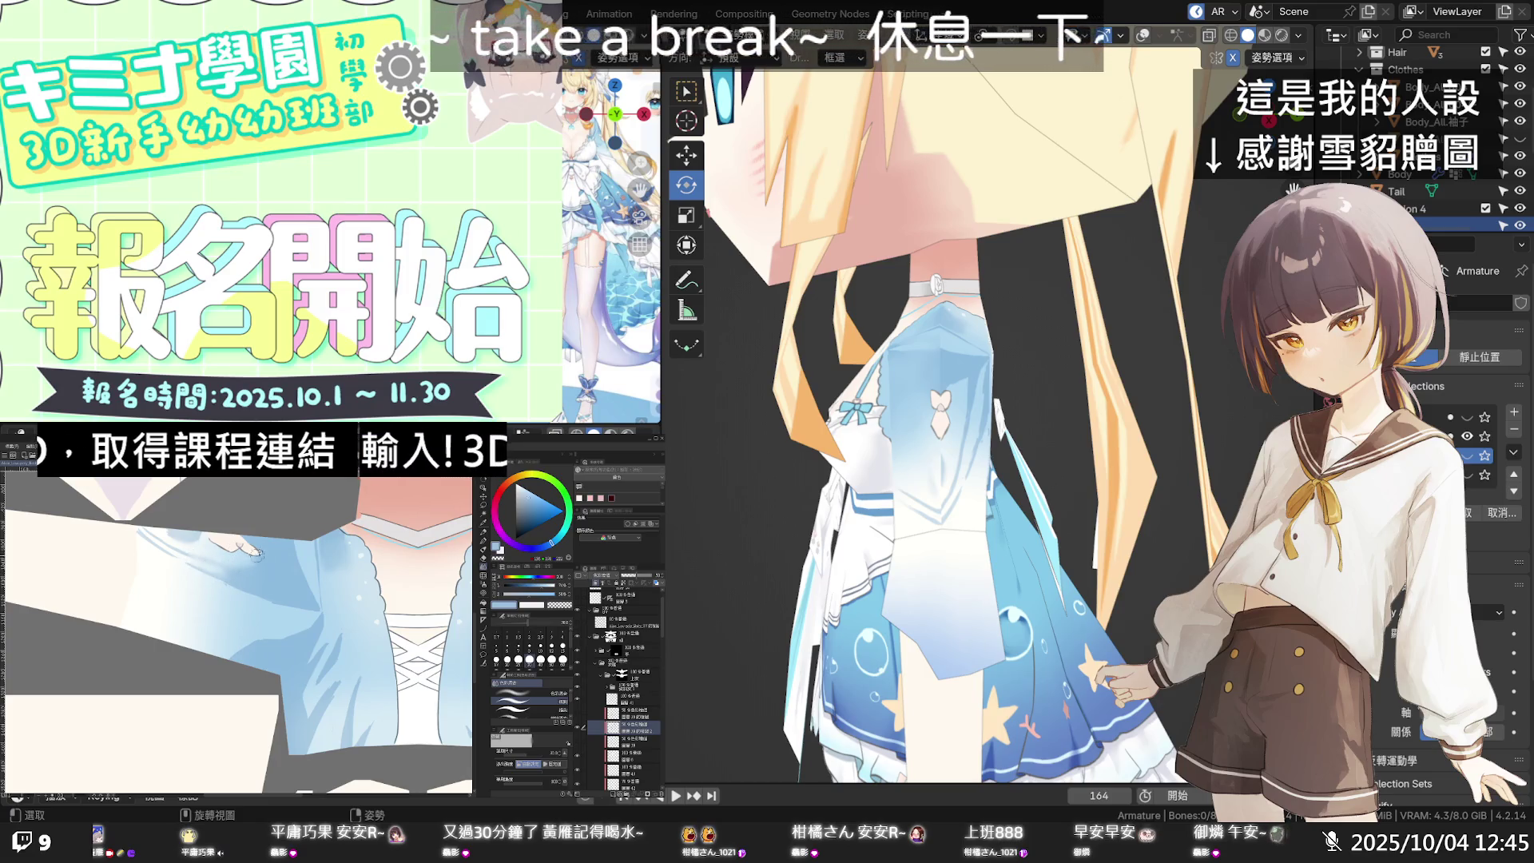
Step: Pick another sub-tool with transparent colour, then orbit to view the dress's back lacing and bow
{"action": "left_click", "coordinate": [519, 692]}
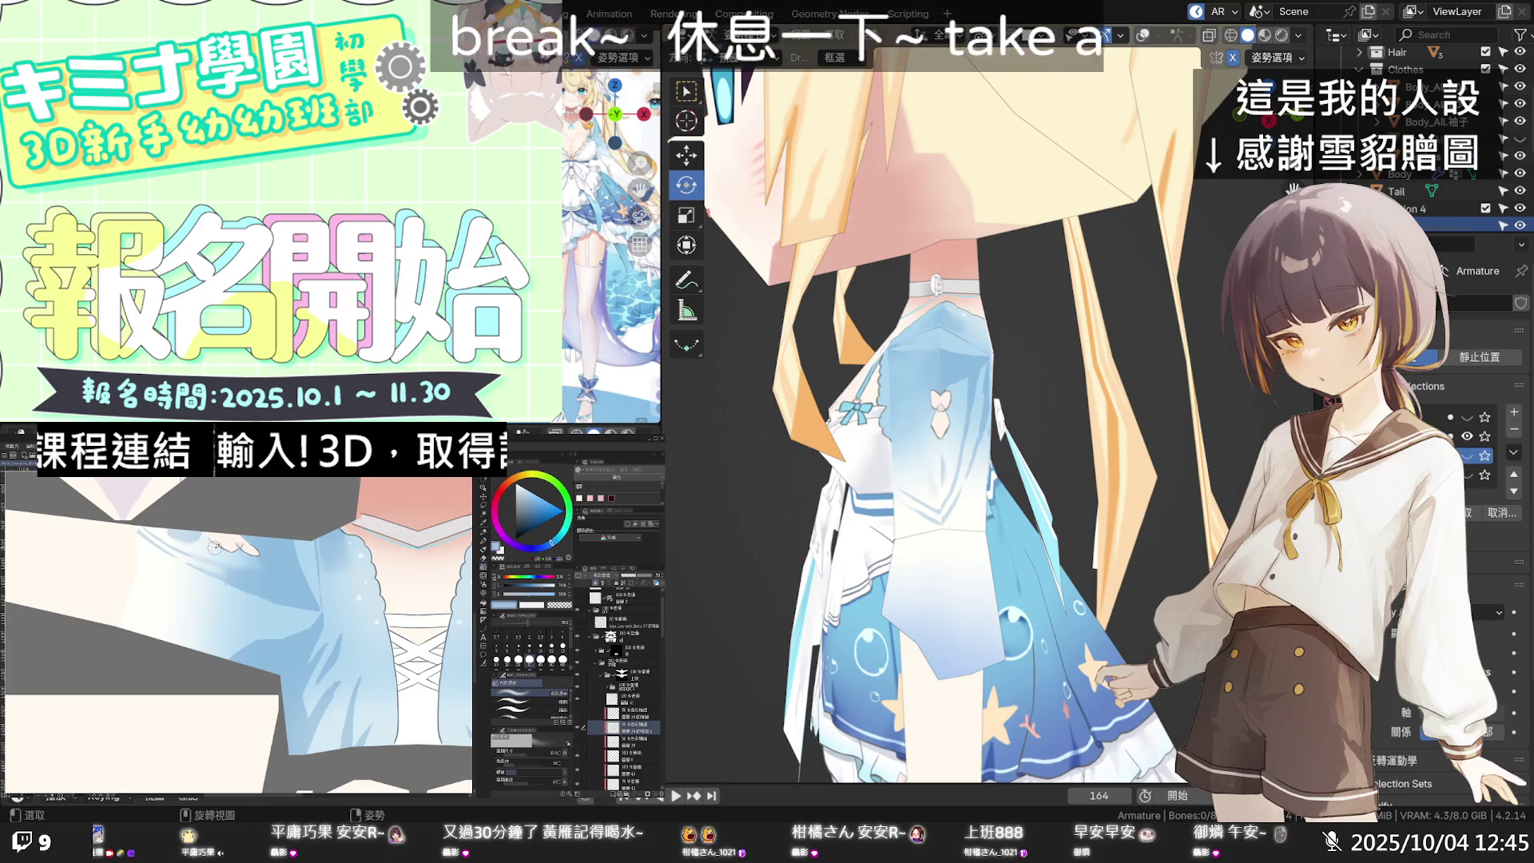
{"action": "key", "text": "c"}
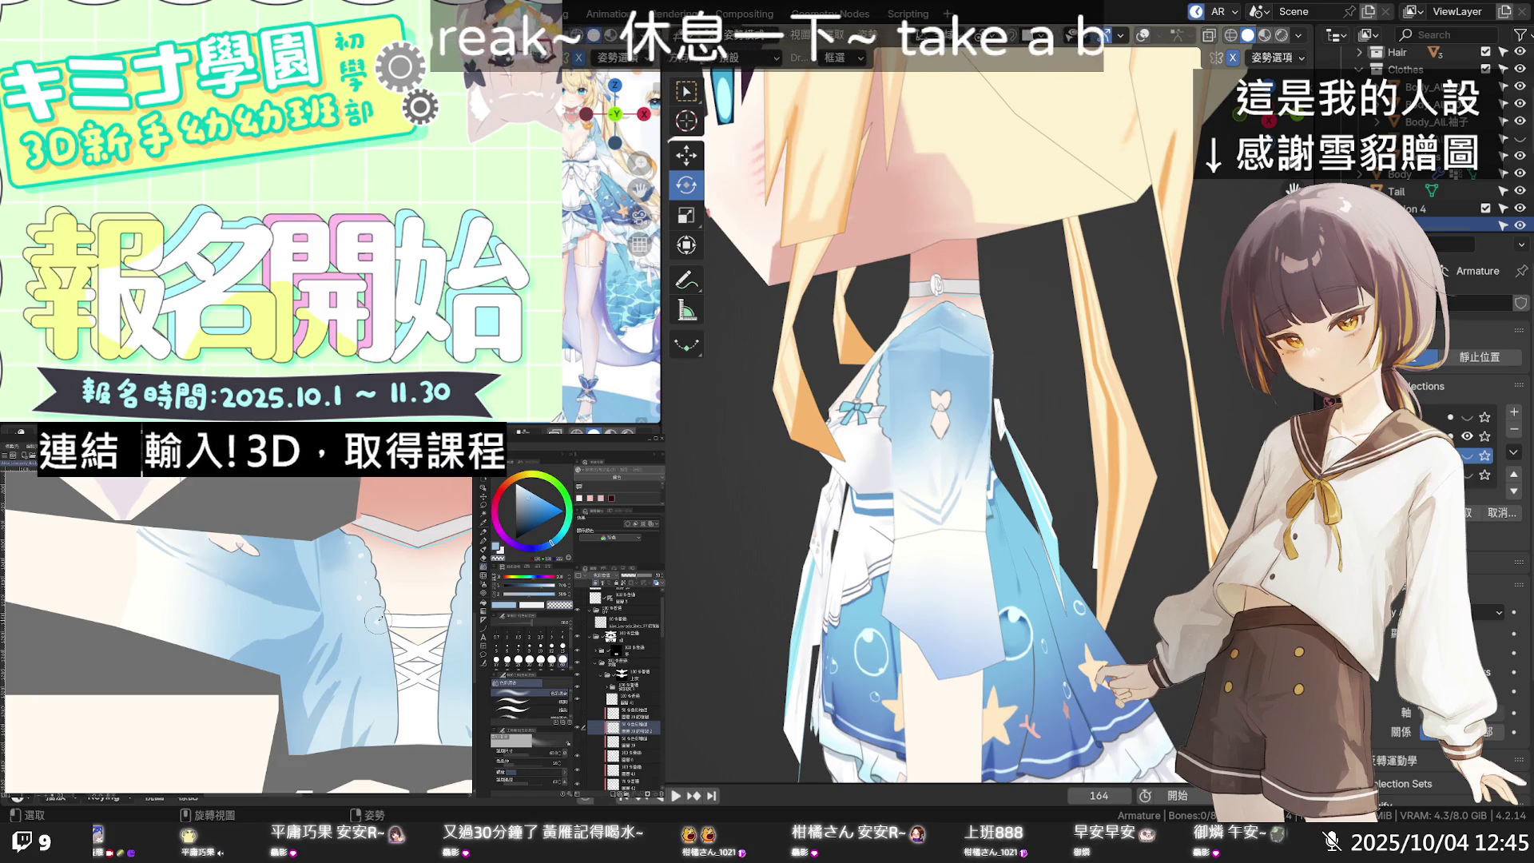
{"action": "mouse_move", "coordinate": [1103, 376]}
{"action": "middle_mouse_down"}
{"action": "mouse_move", "coordinate": [1150, 304]}
{"action": "mouse_move", "coordinate": [851, 305]}
{"action": "mouse_move", "coordinate": [919, 363]}
{"action": "mouse_move", "coordinate": [989, 363]}
{"action": "mouse_move", "coordinate": [1152, 311]}
{"action": "mouse_move", "coordinate": [929, 343]}
{"action": "mouse_move", "coordinate": [822, 323]}
{"action": "mouse_move", "coordinate": [1004, 349]}
{"action": "mouse_move", "coordinate": [995, 375]}
{"action": "middle_mouse_up"}
Step: Zoom Blender onto the dress front, pan the texture to the neckline, and select the Blend (色彩混合) sub-tool
{"action": "scroll", "coordinate": [939, 559], "scroll_direction": "up", "scroll_amount": 3}
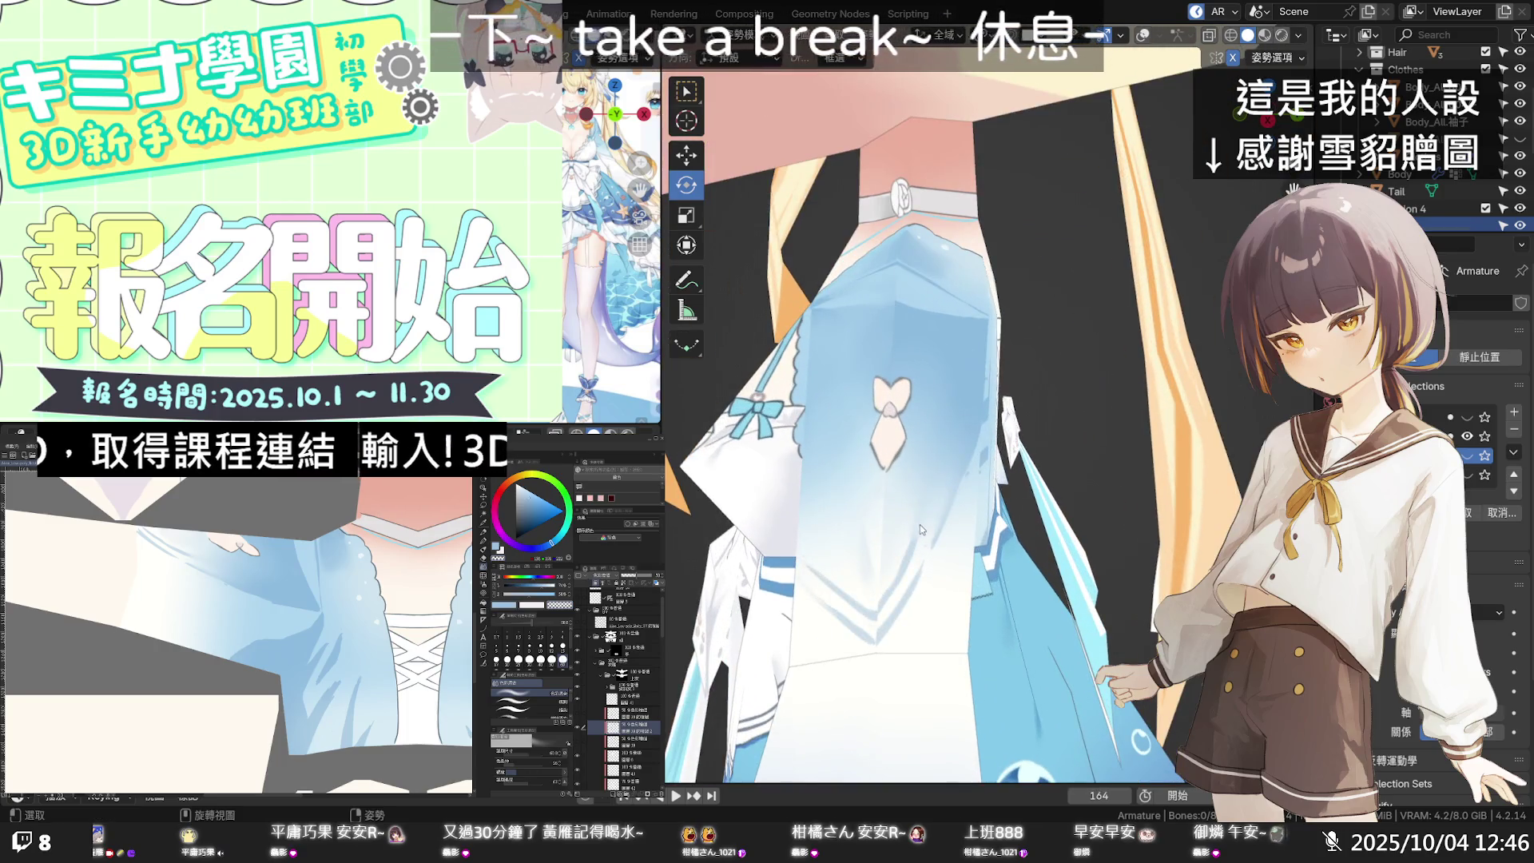
{"action": "mouse_move", "coordinate": [956, 521]}
{"action": "middle_mouse_down"}
{"action": "mouse_move", "coordinate": [1048, 493]}
{"action": "mouse_move", "coordinate": [1041, 507]}
{"action": "middle_mouse_up"}
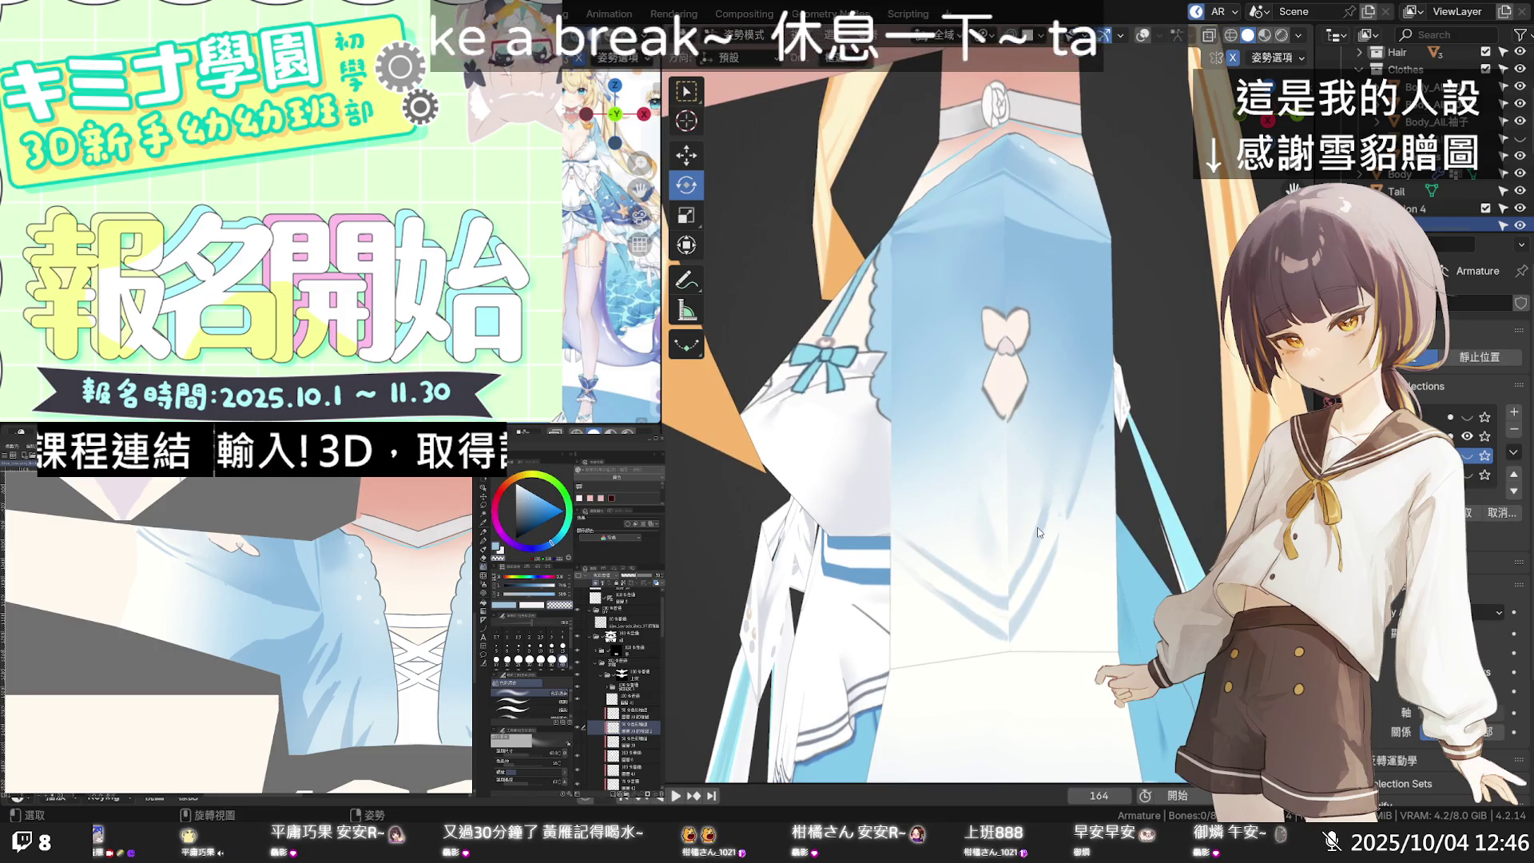
{"action": "left_click_drag", "start_coordinate": [287, 528], "coordinate": [258, 575]}
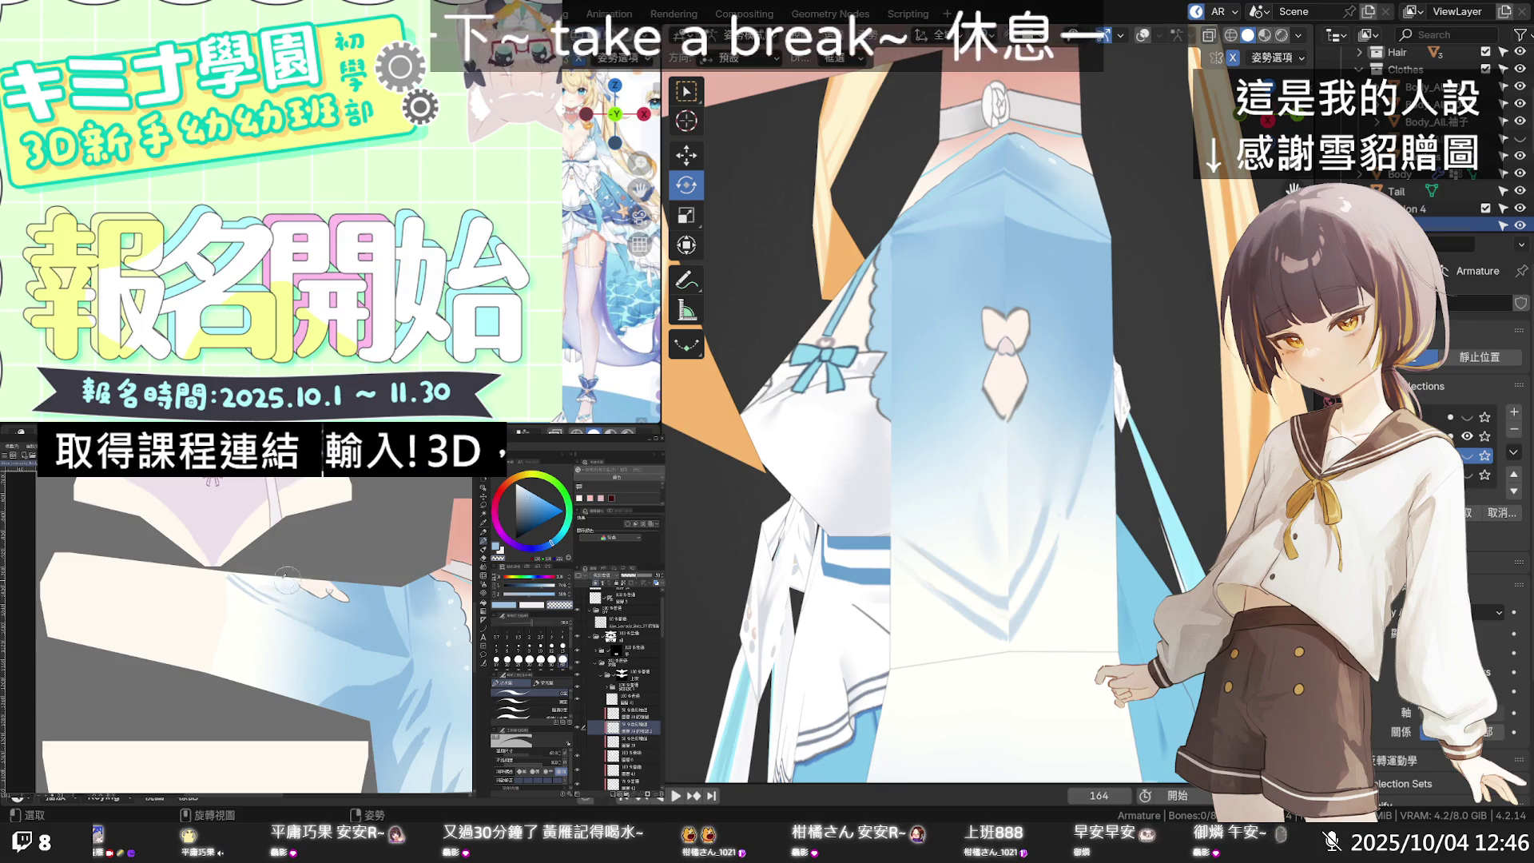
{"action": "left_click", "coordinate": [487, 568]}
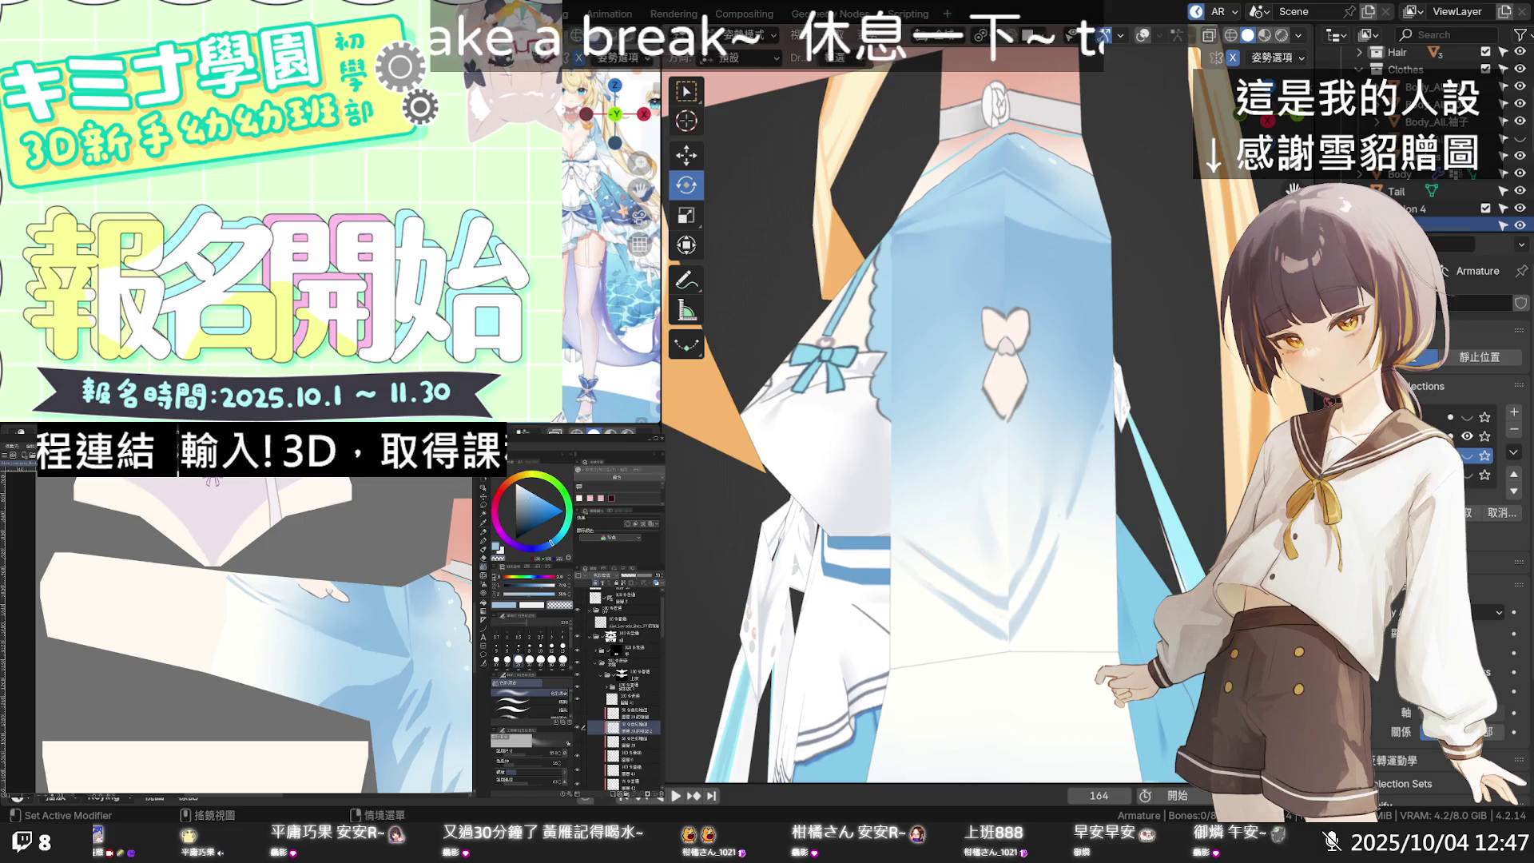
Step: Orbit the model around to its back to review the blended bodice gradient
{"action": "mouse_move", "coordinate": [919, 424]}
{"action": "middle_mouse_down"}
{"action": "mouse_move", "coordinate": [1035, 424]}
{"action": "mouse_move", "coordinate": [984, 405]}
{"action": "mouse_move", "coordinate": [999, 373]}
{"action": "mouse_move", "coordinate": [964, 342]}
{"action": "mouse_move", "coordinate": [953, 301]}
{"action": "mouse_move", "coordinate": [1020, 241]}
{"action": "mouse_move", "coordinate": [1151, 244]}
{"action": "mouse_move", "coordinate": [1123, 271]}
{"action": "mouse_move", "coordinate": [1104, 337]}
{"action": "mouse_move", "coordinate": [1041, 405]}
{"action": "middle_mouse_up"}
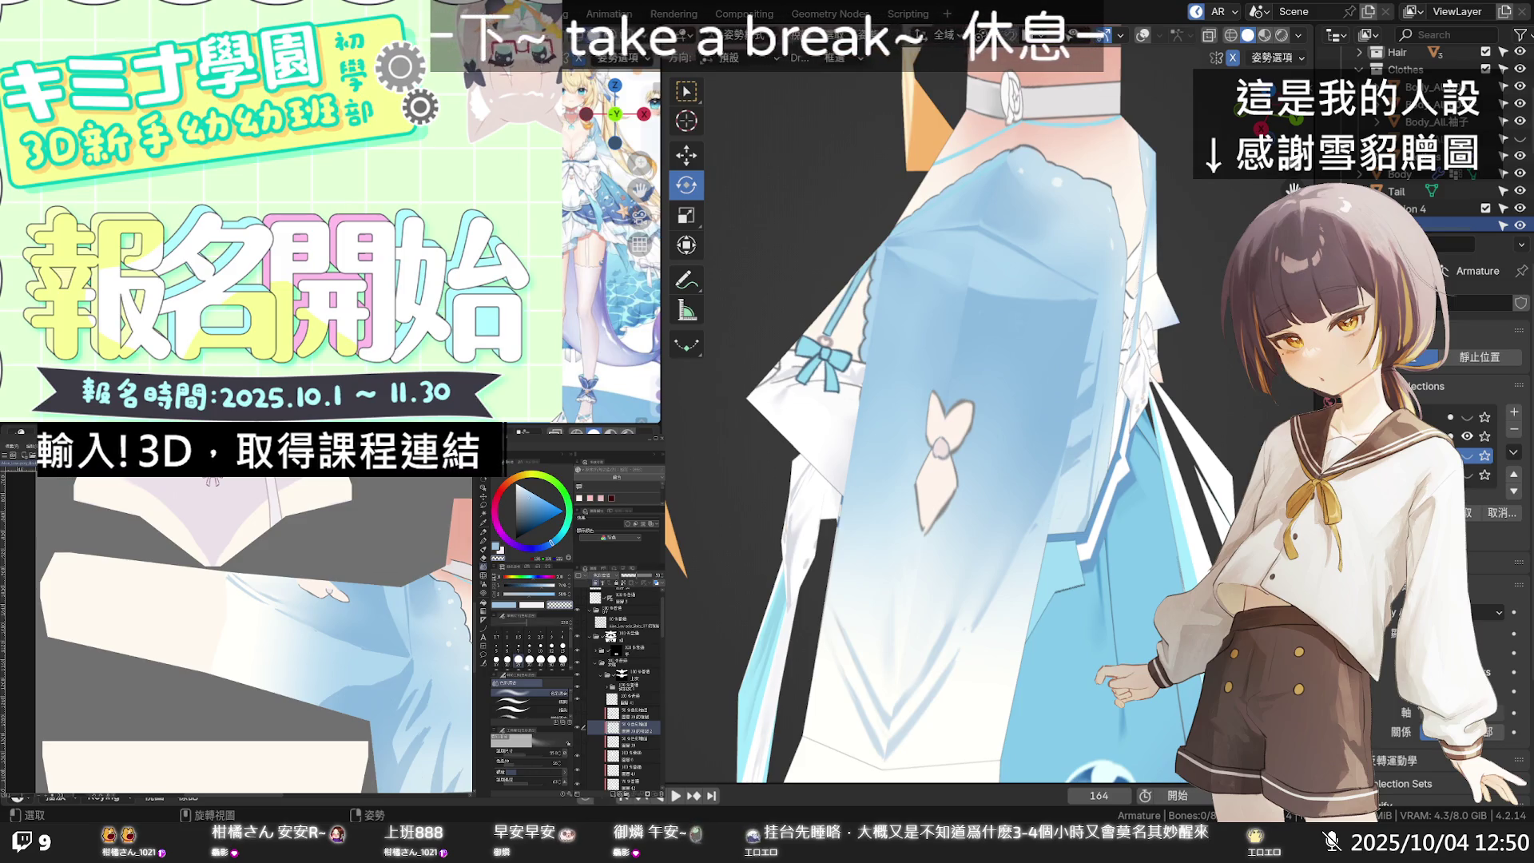
Step: Change brush sub-tool, then orbit and zoom Blender close onto the chest and sleeve gradient
{"action": "mouse_move", "coordinate": [879, 435]}
{"action": "middle_mouse_down"}
{"action": "mouse_move", "coordinate": [962, 397]}
{"action": "mouse_move", "coordinate": [945, 436]}
{"action": "mouse_move", "coordinate": [961, 420]}
{"action": "middle_mouse_up"}
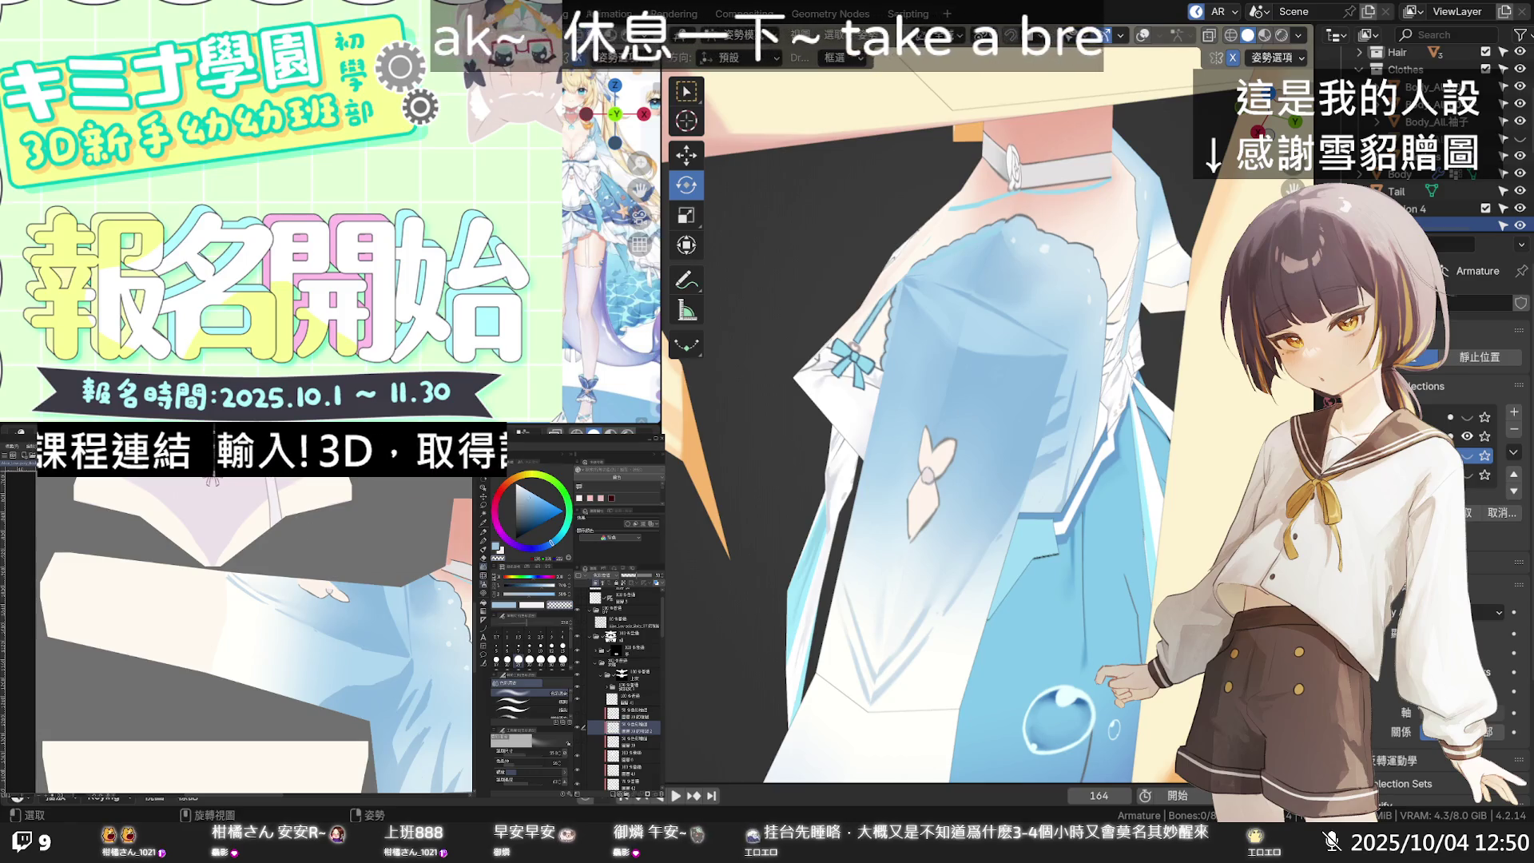
{"action": "left_click", "coordinate": [520, 701]}
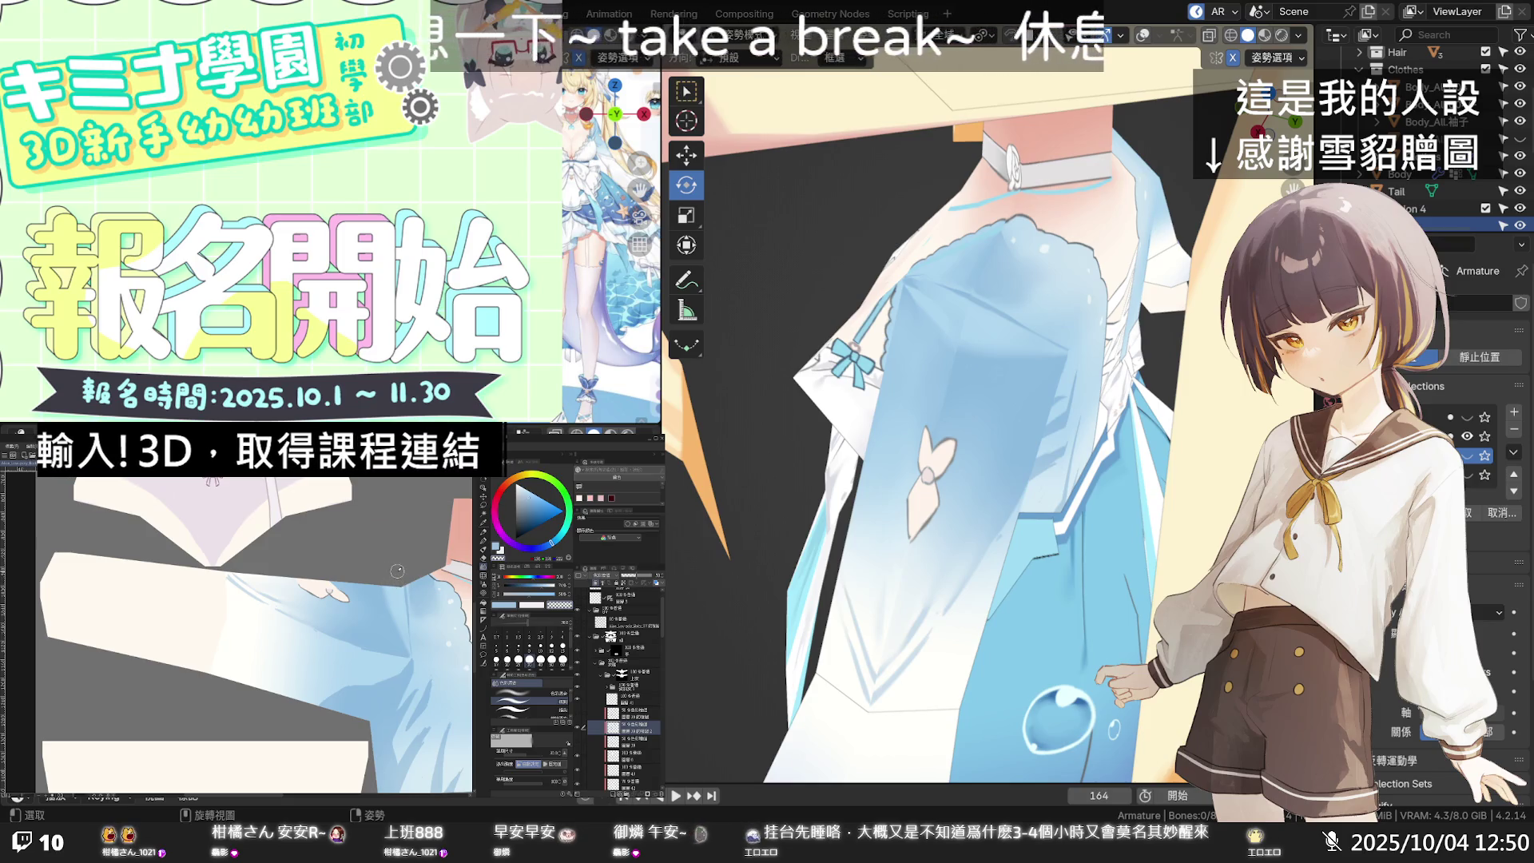
{"action": "mouse_move", "coordinate": [1031, 376]}
{"action": "middle_mouse_down"}
{"action": "mouse_move", "coordinate": [1037, 390]}
{"action": "mouse_move", "coordinate": [1047, 352]}
{"action": "mouse_move", "coordinate": [1109, 296]}
{"action": "mouse_move", "coordinate": [942, 368]}
{"action": "mouse_move", "coordinate": [922, 403]}
{"action": "mouse_move", "coordinate": [1019, 379]}
{"action": "mouse_move", "coordinate": [971, 384]}
{"action": "mouse_move", "coordinate": [1044, 276]}
{"action": "mouse_move", "coordinate": [1140, 321]}
{"action": "mouse_move", "coordinate": [1248, 344]}
{"action": "mouse_move", "coordinate": [1135, 332]}
{"action": "mouse_move", "coordinate": [956, 372]}
{"action": "mouse_move", "coordinate": [895, 337]}
{"action": "mouse_move", "coordinate": [885, 349]}
{"action": "middle_mouse_up"}
{"action": "mouse_move", "coordinate": [874, 339]}
{"action": "middle_mouse_down"}
{"action": "mouse_move", "coordinate": [919, 313]}
{"action": "mouse_move", "coordinate": [1188, 261]}
{"action": "mouse_move", "coordinate": [1197, 240]}
{"action": "mouse_move", "coordinate": [1044, 190]}
{"action": "mouse_move", "coordinate": [961, 262]}
{"action": "mouse_move", "coordinate": [994, 299]}
{"action": "mouse_move", "coordinate": [1036, 307]}
{"action": "mouse_move", "coordinate": [1035, 467]}
{"action": "middle_mouse_up"}
{"action": "scroll", "coordinate": [867, 343], "scroll_direction": "up", "scroll_amount": 2}
{"action": "scroll", "coordinate": [1034, 467], "scroll_direction": "up", "scroll_amount": 3}
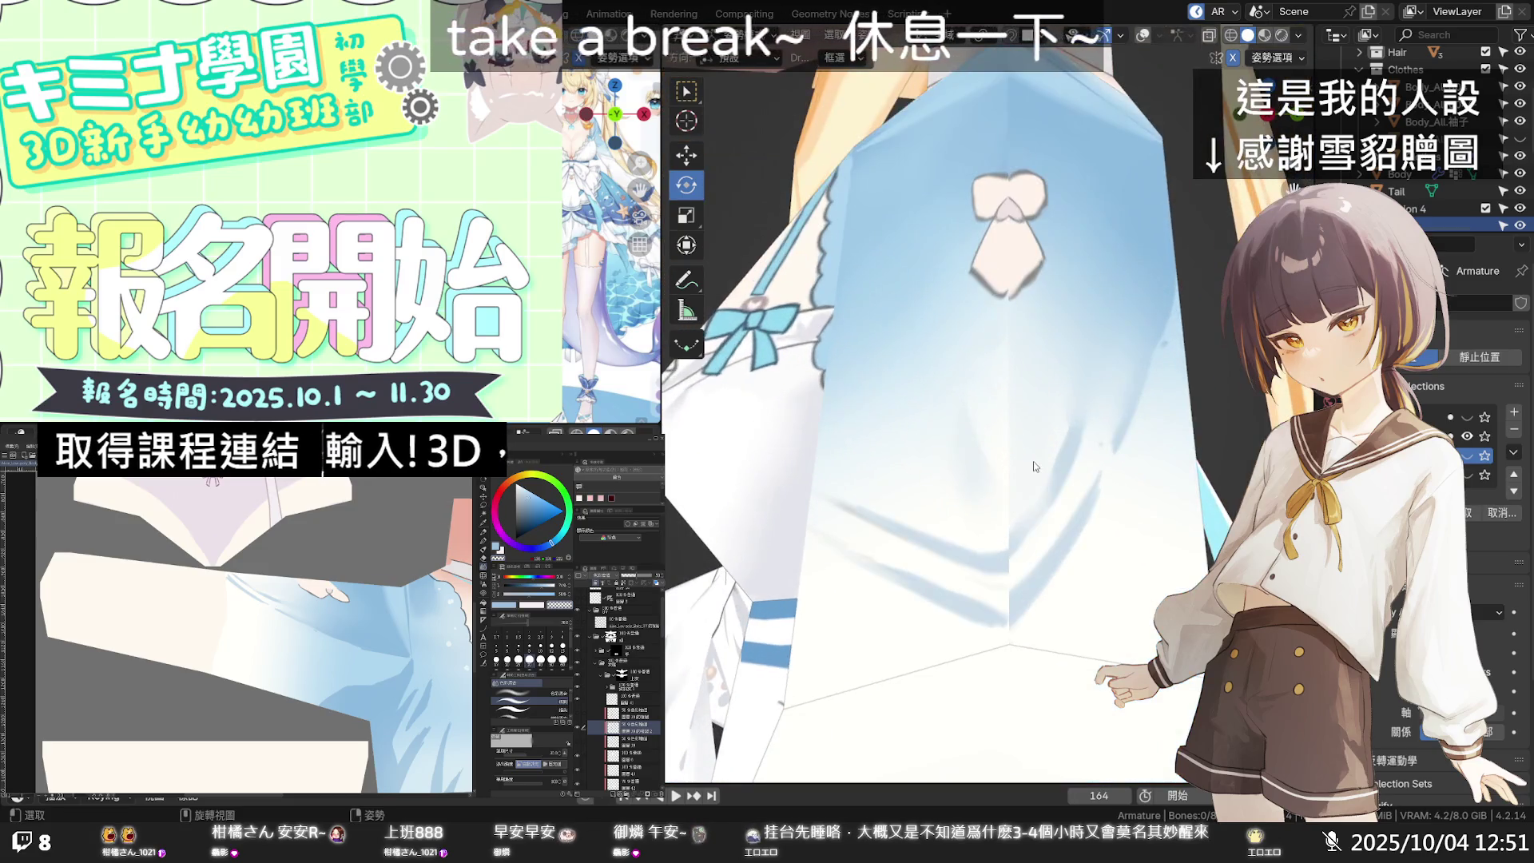
Step: Zoom the canvas in and blend faint blue into the cream part of the bodice gradient
{"action": "scroll", "coordinate": [212, 581], "scroll_direction": "up", "scroll_amount": 2}
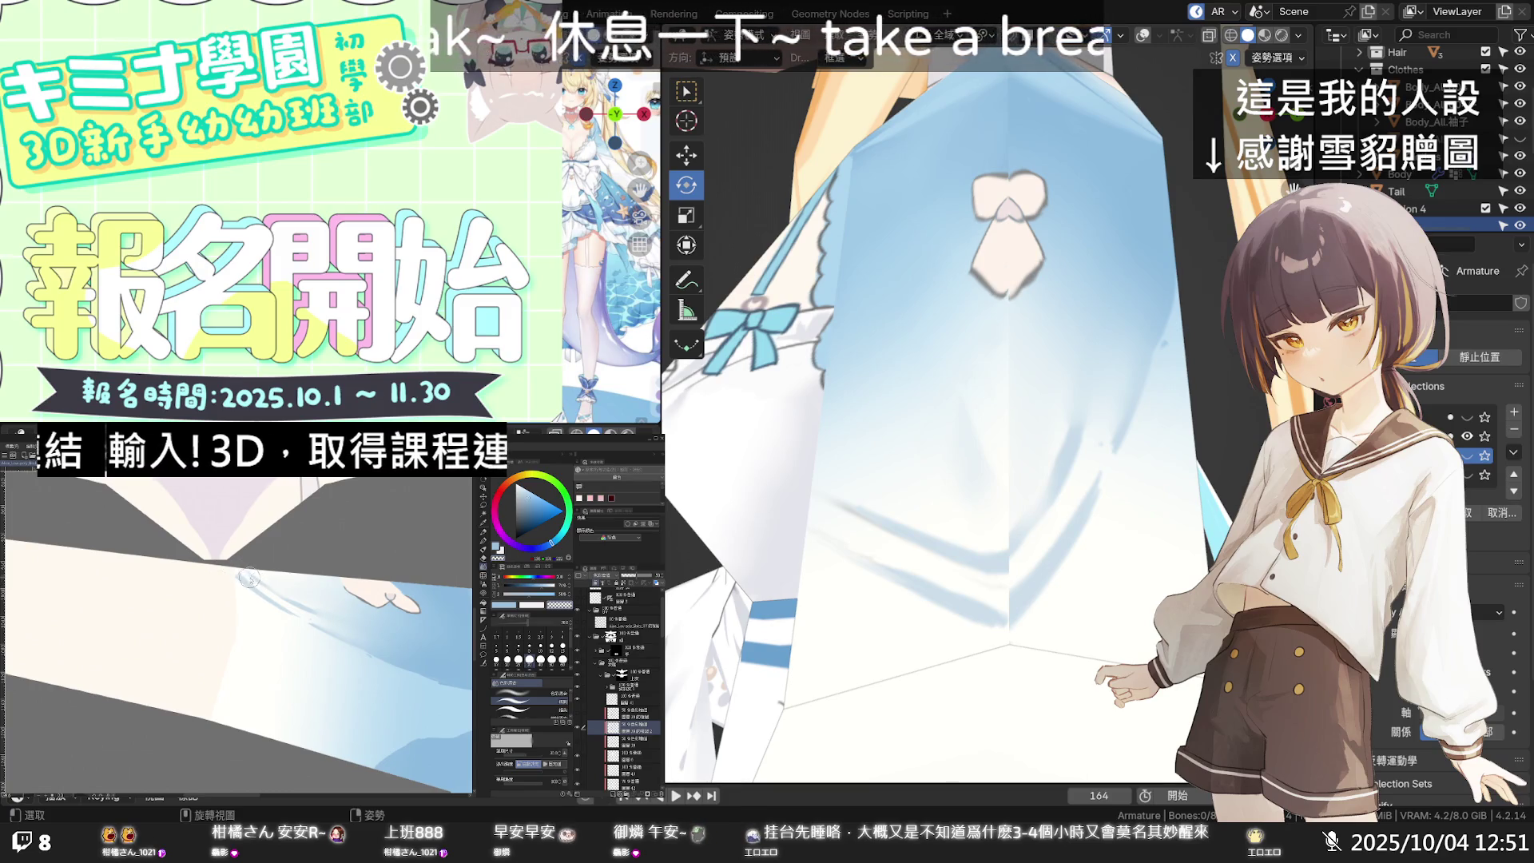
{"action": "mouse_move", "coordinate": [249, 577]}
{"action": "left_mouse_down"}
{"action": "mouse_move", "coordinate": [272, 591]}
{"action": "mouse_move", "coordinate": [252, 564]}
{"action": "mouse_move", "coordinate": [240, 569]}
{"action": "mouse_move", "coordinate": [277, 592]}
{"action": "mouse_move", "coordinate": [248, 570]}
{"action": "left_mouse_up"}
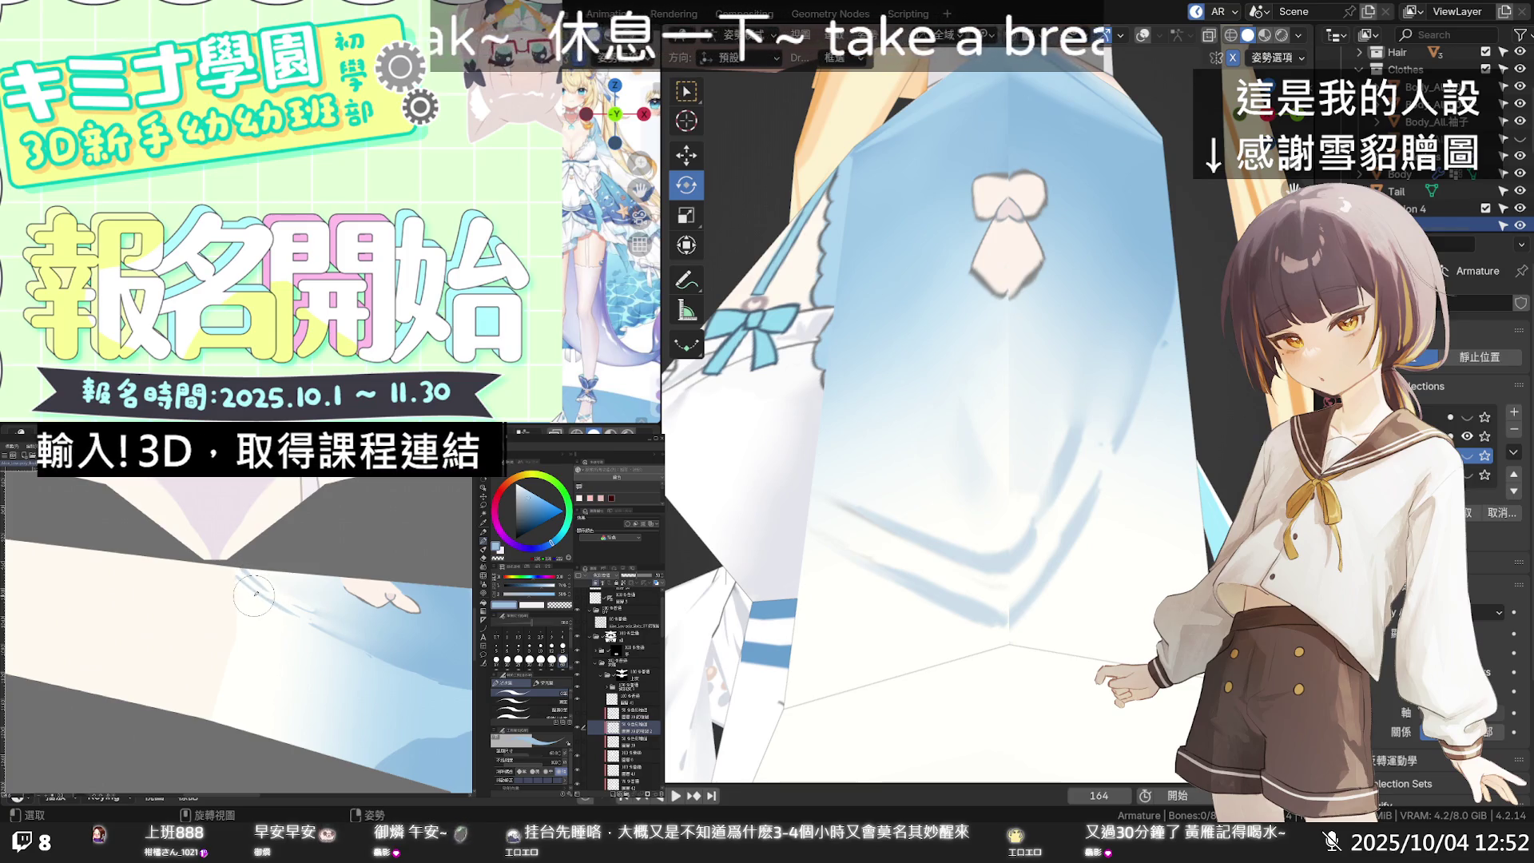
{"action": "mouse_move", "coordinate": [943, 479]}
{"action": "middle_mouse_down"}
{"action": "mouse_move", "coordinate": [985, 483]}
{"action": "mouse_move", "coordinate": [981, 501]}
{"action": "middle_mouse_up"}
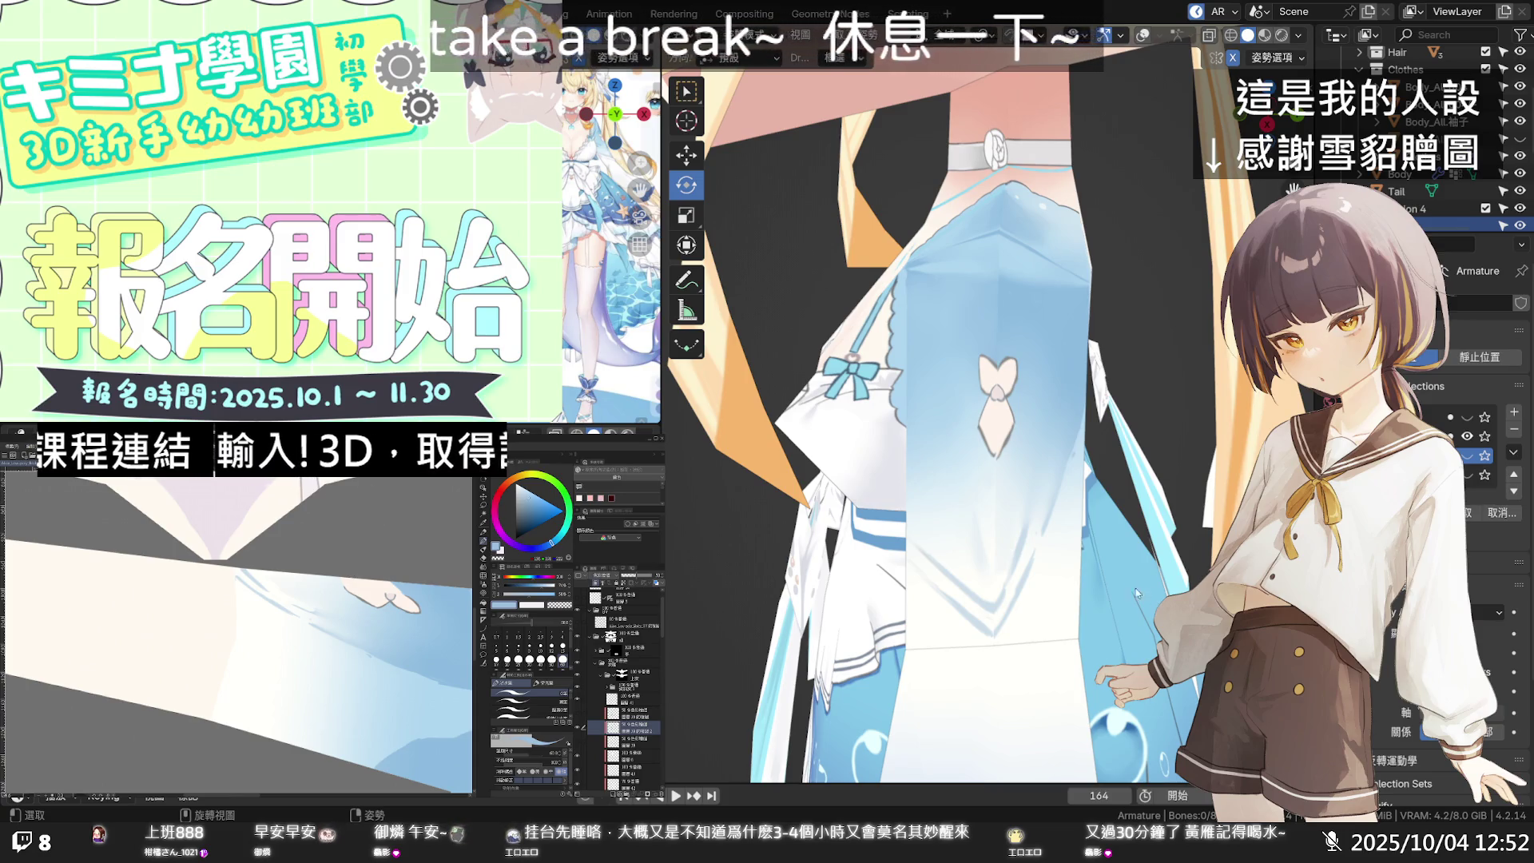
{"action": "scroll", "coordinate": [1077, 549], "scroll_direction": "up", "scroll_amount": 2}
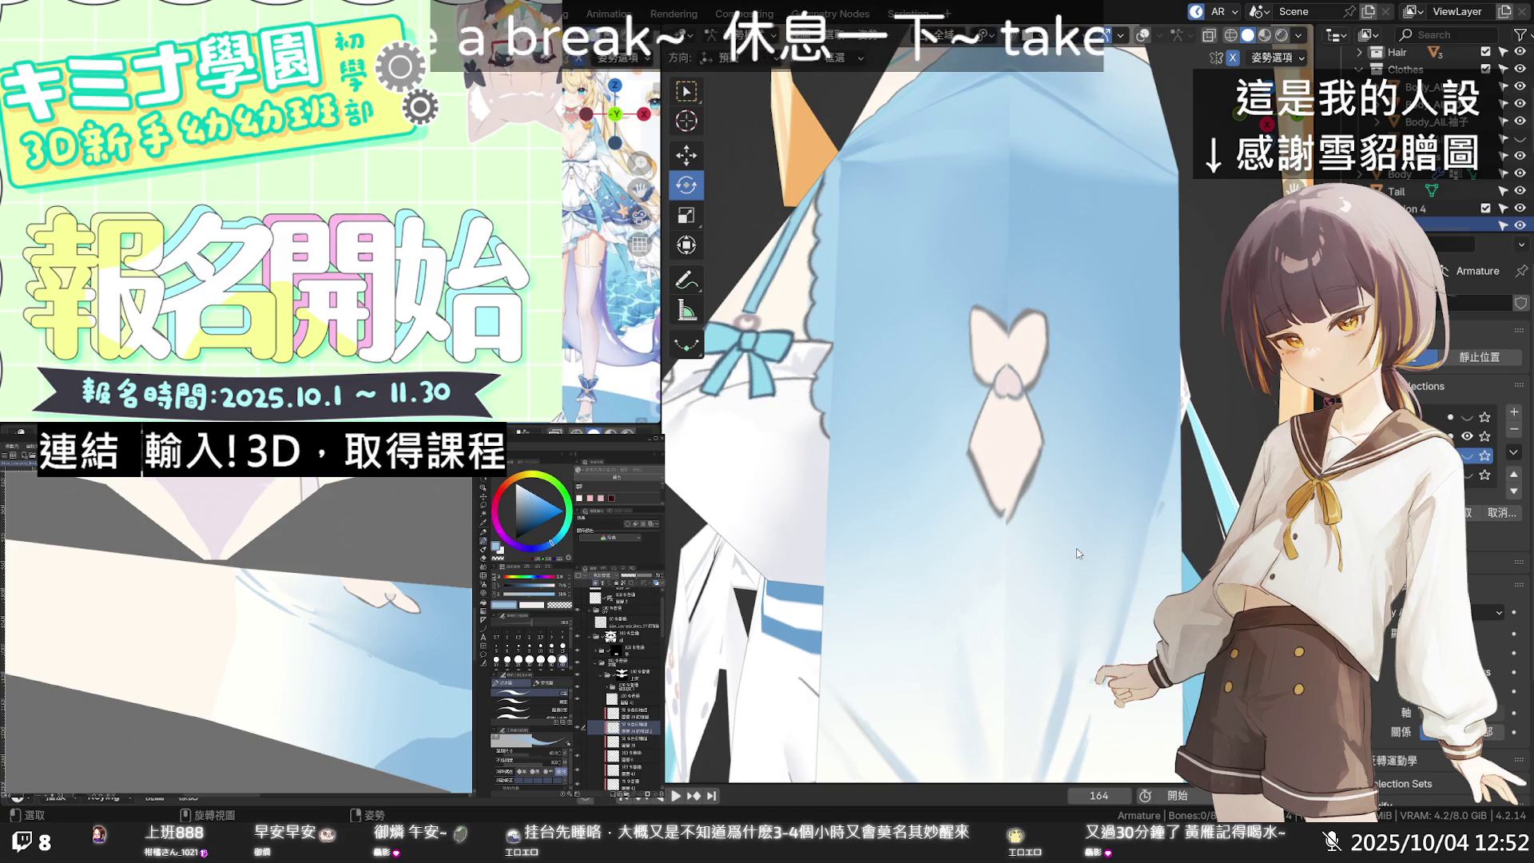
{"action": "scroll", "coordinate": [1076, 549], "scroll_direction": "up", "scroll_amount": 1}
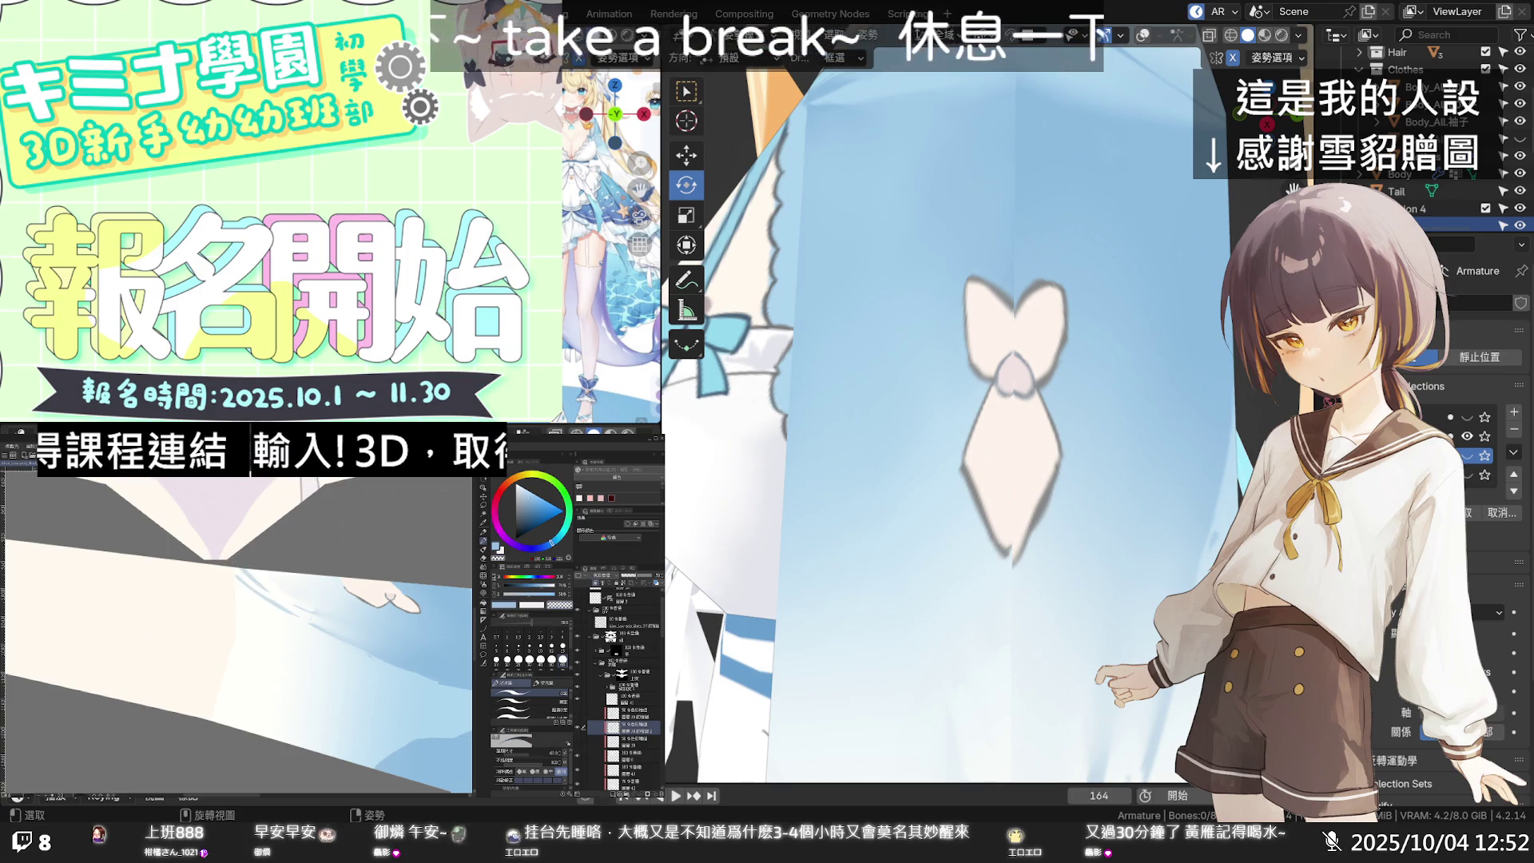
{"action": "mouse_move", "coordinate": [1019, 450]}
{"action": "middle_mouse_down"}
{"action": "mouse_move", "coordinate": [959, 479]}
{"action": "mouse_move", "coordinate": [1019, 450]}
{"action": "middle_mouse_up"}
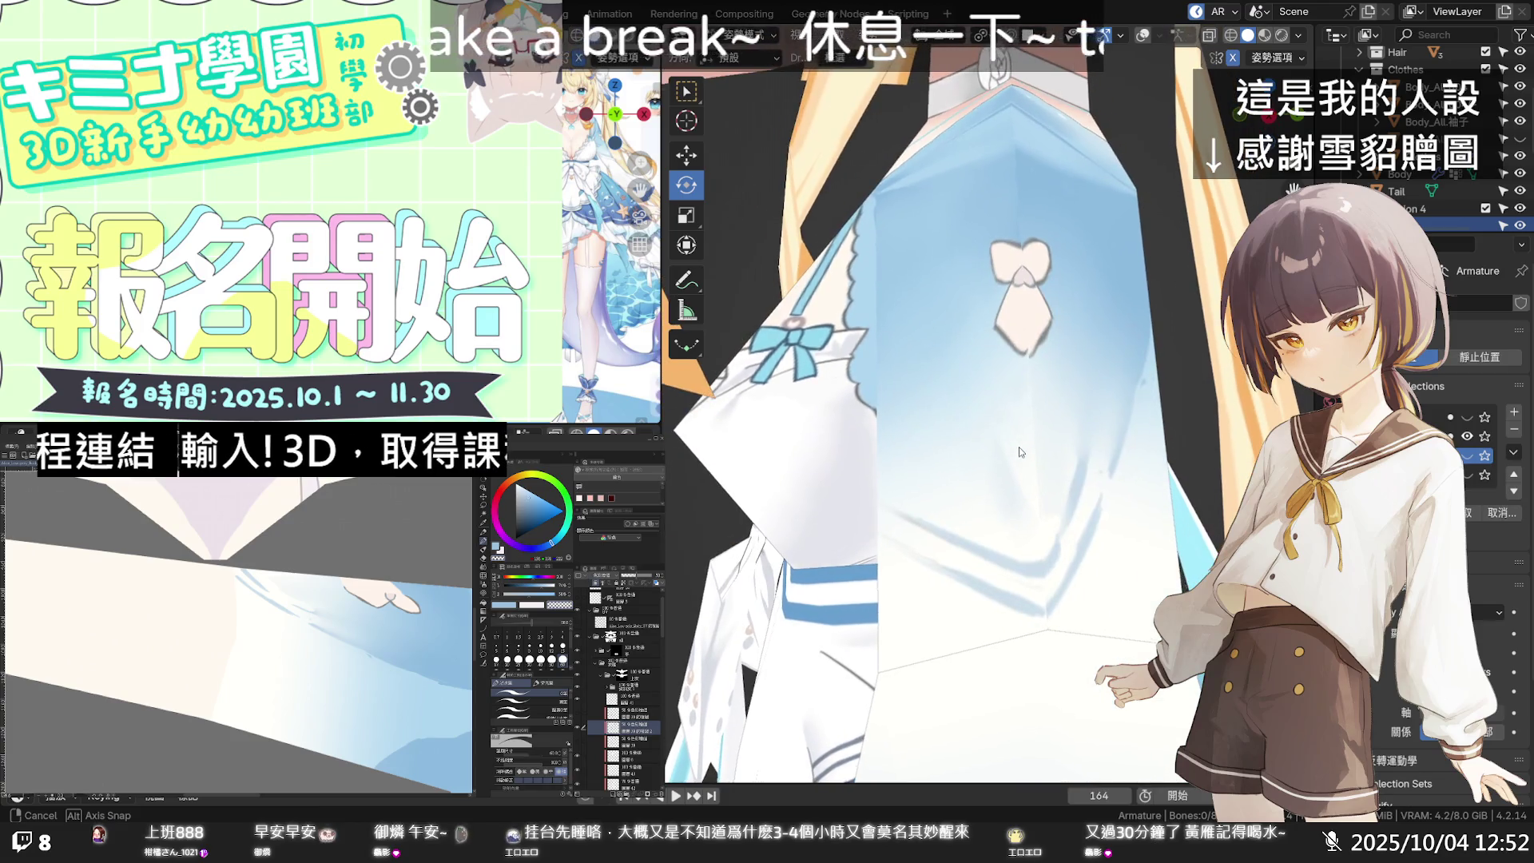
{"action": "scroll", "coordinate": [1019, 453], "scroll_direction": "down", "scroll_amount": 1}
{"action": "scroll", "coordinate": [1007, 465], "scroll_direction": "down", "scroll_amount": 1}
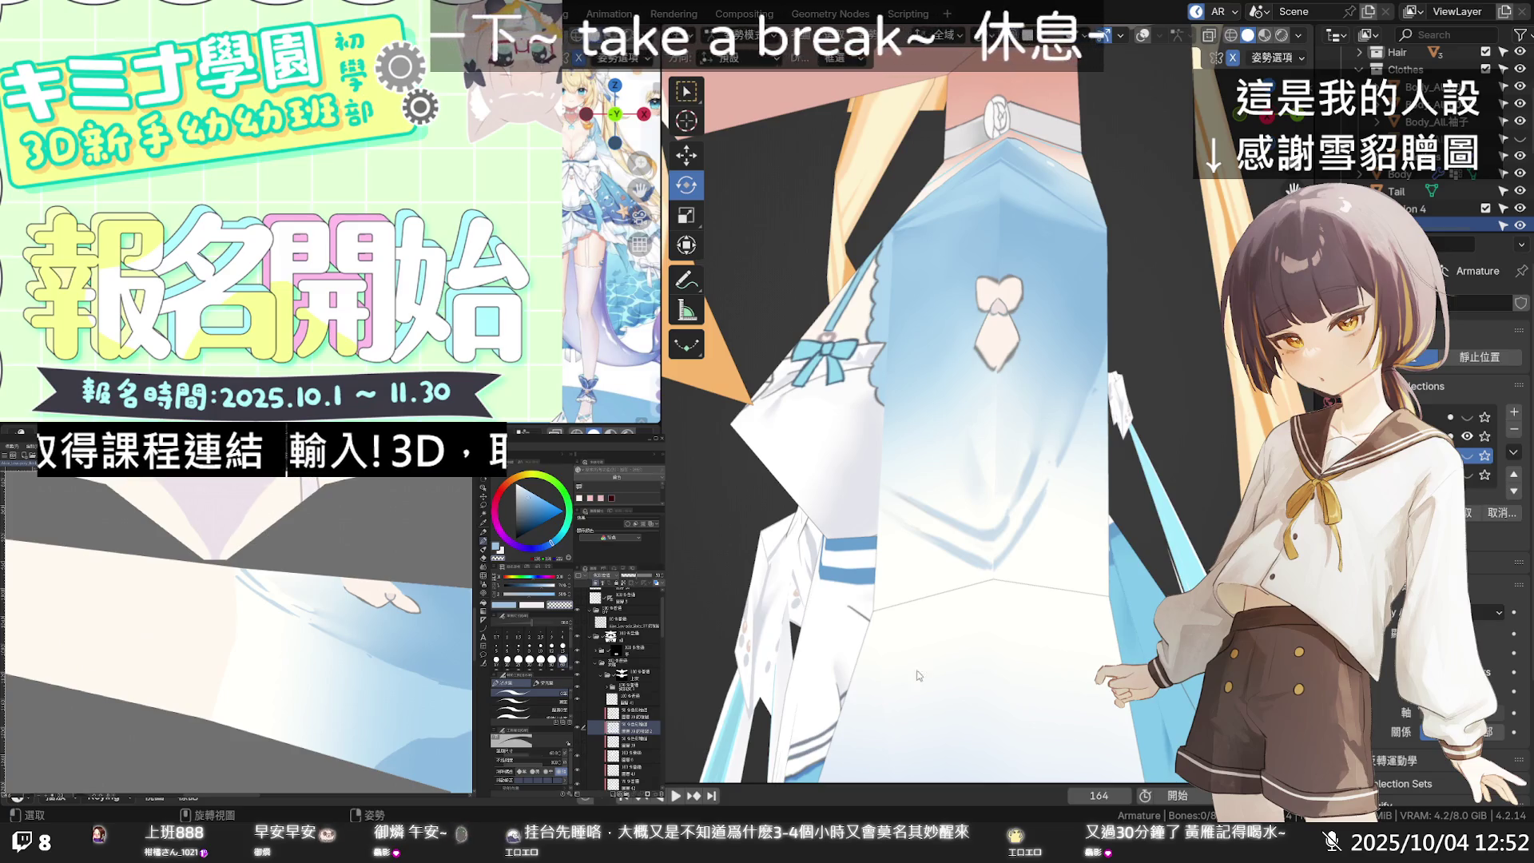
{"action": "mouse_move", "coordinate": [1039, 472]}
{"action": "middle_mouse_down"}
{"action": "mouse_move", "coordinate": [1087, 457]}
{"action": "mouse_move", "coordinate": [957, 497]}
{"action": "mouse_move", "coordinate": [772, 495]}
{"action": "middle_mouse_up"}
Step: Paint soft bluish shading and faint hatching on the pale dress texture, then orbit to check the sleeve
{"action": "scroll", "coordinate": [400, 678], "scroll_direction": "down", "scroll_amount": 3}
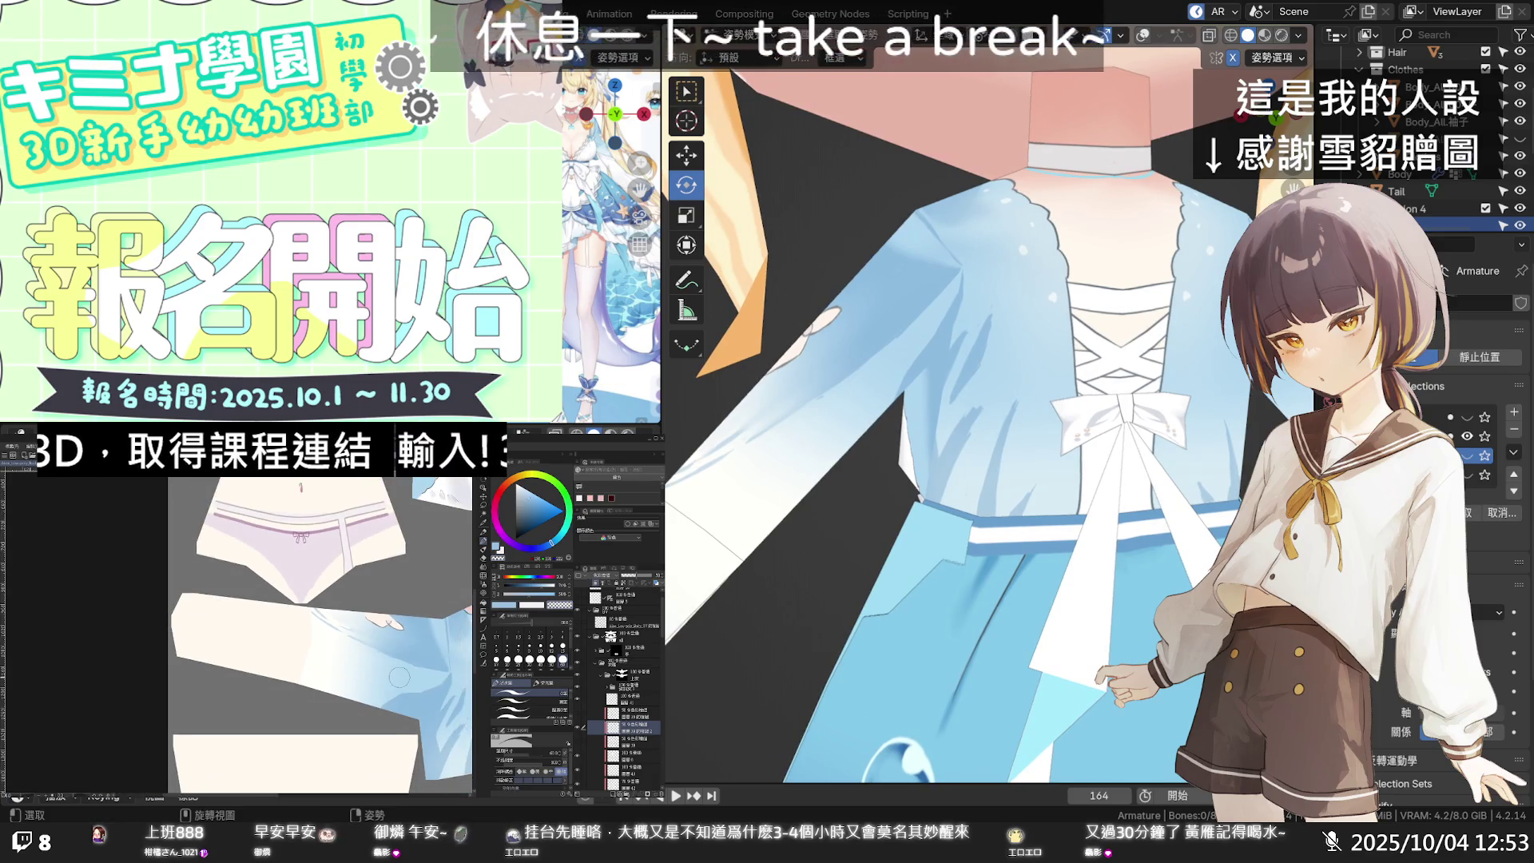
{"action": "scroll", "coordinate": [398, 676], "scroll_direction": "up", "scroll_amount": 3}
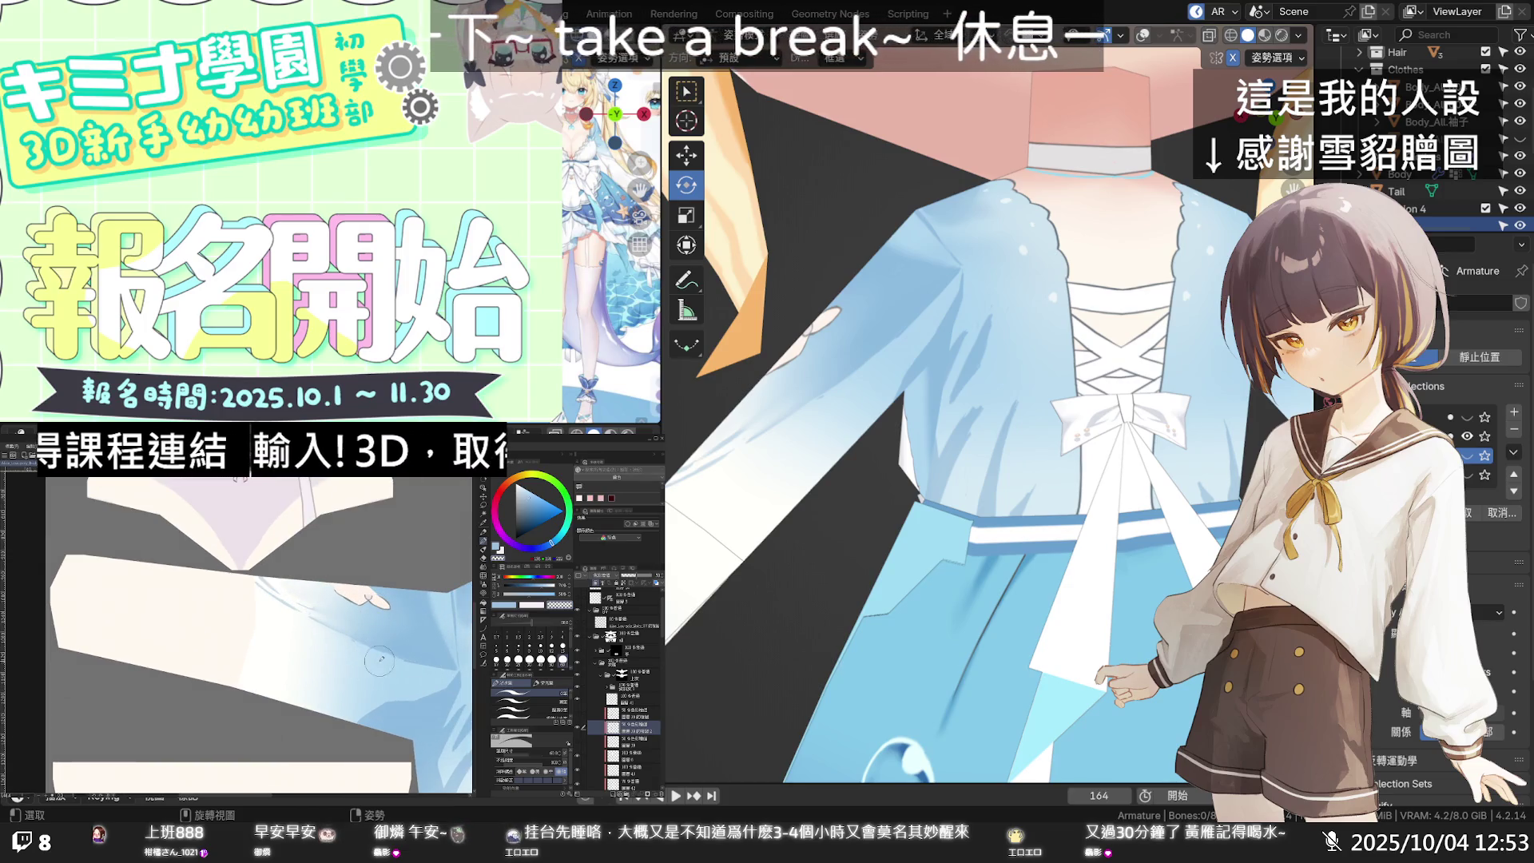
{"action": "mouse_move", "coordinate": [378, 657]}
{"action": "left_mouse_down"}
{"action": "mouse_move", "coordinate": [423, 688]}
{"action": "mouse_move", "coordinate": [376, 692]}
{"action": "mouse_move", "coordinate": [411, 683]}
{"action": "mouse_move", "coordinate": [376, 680]}
{"action": "mouse_move", "coordinate": [392, 662]}
{"action": "mouse_move", "coordinate": [341, 646]}
{"action": "left_mouse_up"}
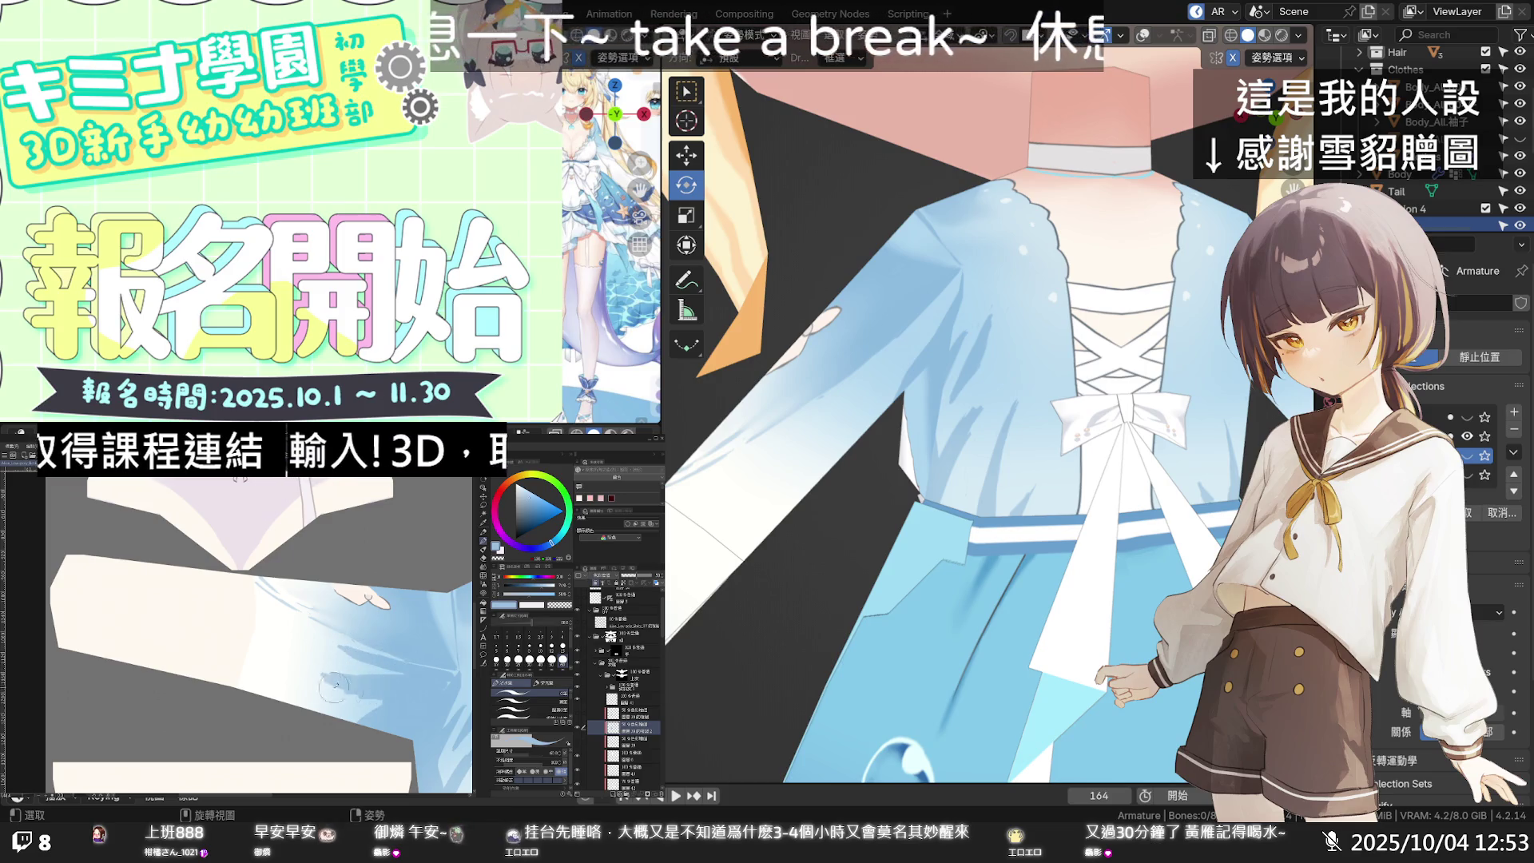
{"action": "mouse_move", "coordinate": [323, 692]}
{"action": "left_mouse_down"}
{"action": "mouse_move", "coordinate": [324, 715]}
{"action": "mouse_move", "coordinate": [408, 715]}
{"action": "left_mouse_up"}
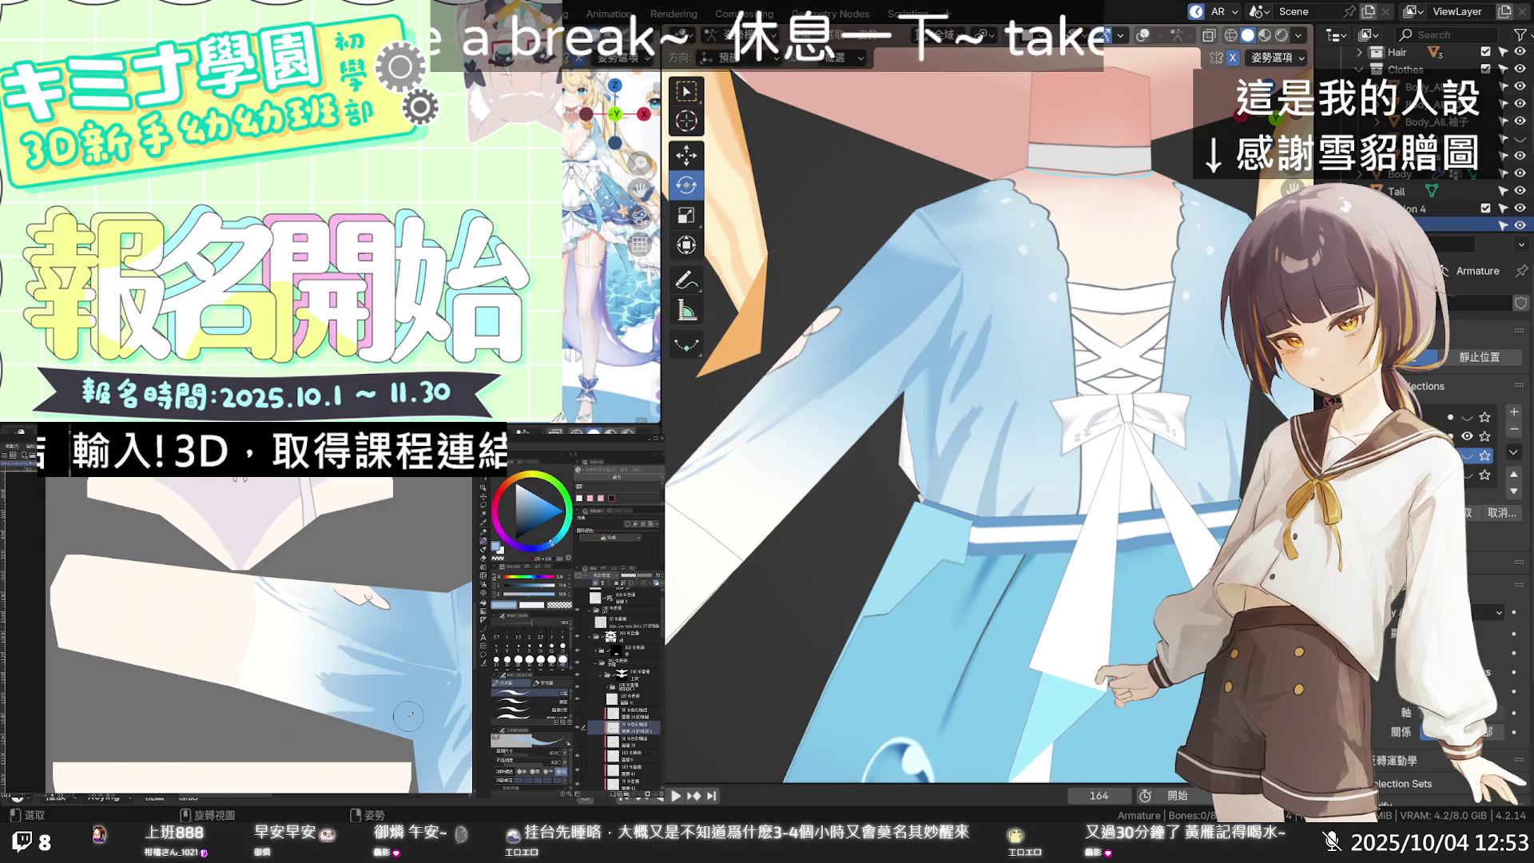
{"action": "mouse_move", "coordinate": [943, 448]}
{"action": "middle_mouse_down"}
{"action": "mouse_move", "coordinate": [1052, 320]}
{"action": "mouse_move", "coordinate": [1074, 324]}
{"action": "middle_mouse_up"}
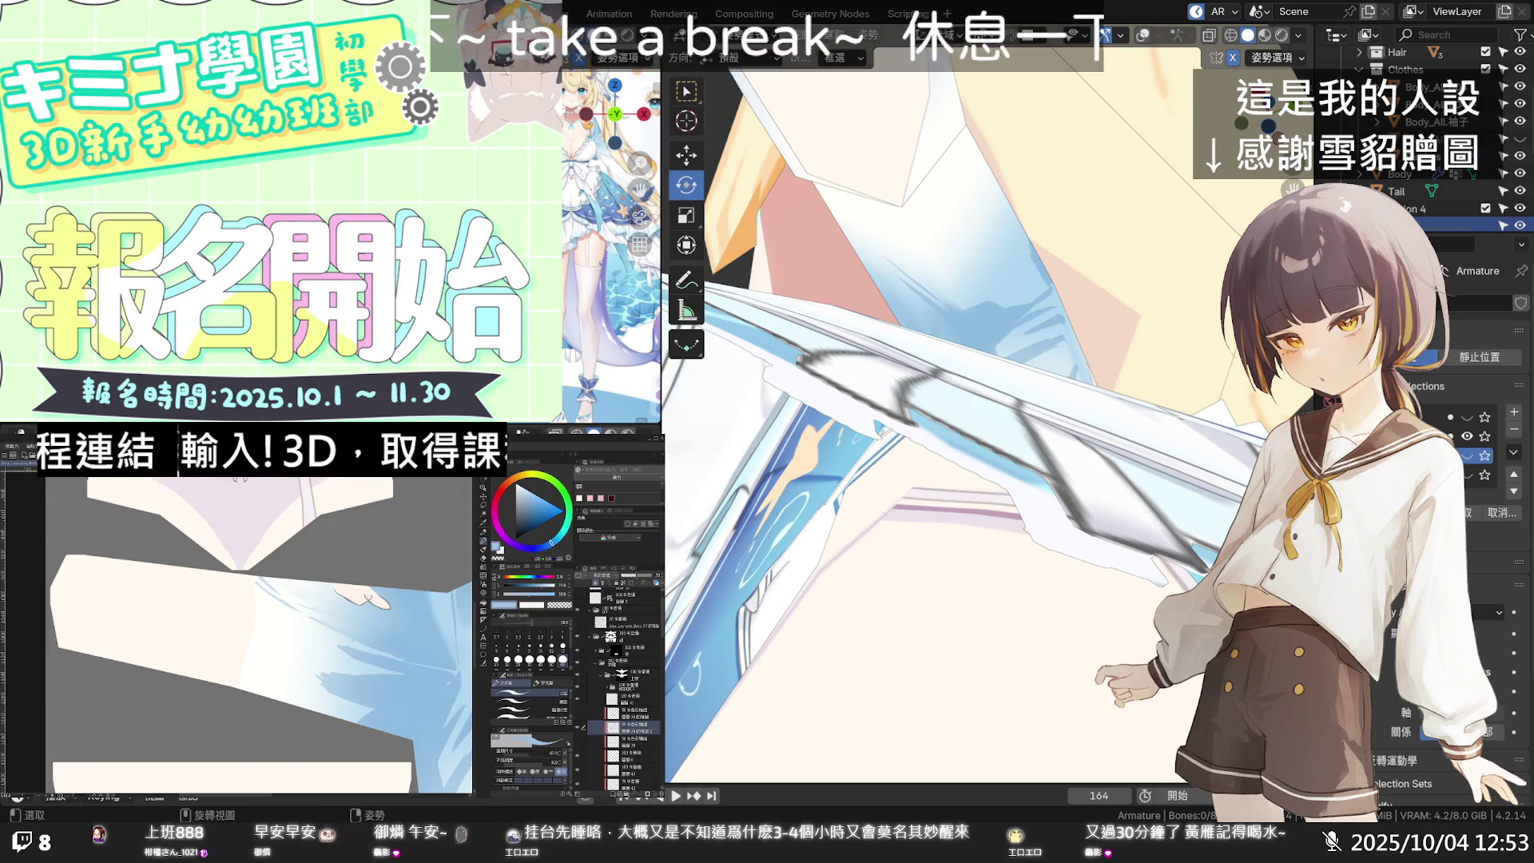
{"action": "mouse_move", "coordinate": [1003, 255]}
{"action": "middle_mouse_down"}
{"action": "mouse_move", "coordinate": [991, 320]}
{"action": "mouse_move", "coordinate": [816, 486]}
{"action": "mouse_move", "coordinate": [917, 485]}
{"action": "mouse_move", "coordinate": [954, 430]}
{"action": "mouse_move", "coordinate": [869, 435]}
{"action": "mouse_move", "coordinate": [1168, 411]}
{"action": "mouse_move", "coordinate": [1190, 425]}
{"action": "mouse_move", "coordinate": [1167, 424]}
{"action": "middle_mouse_up"}
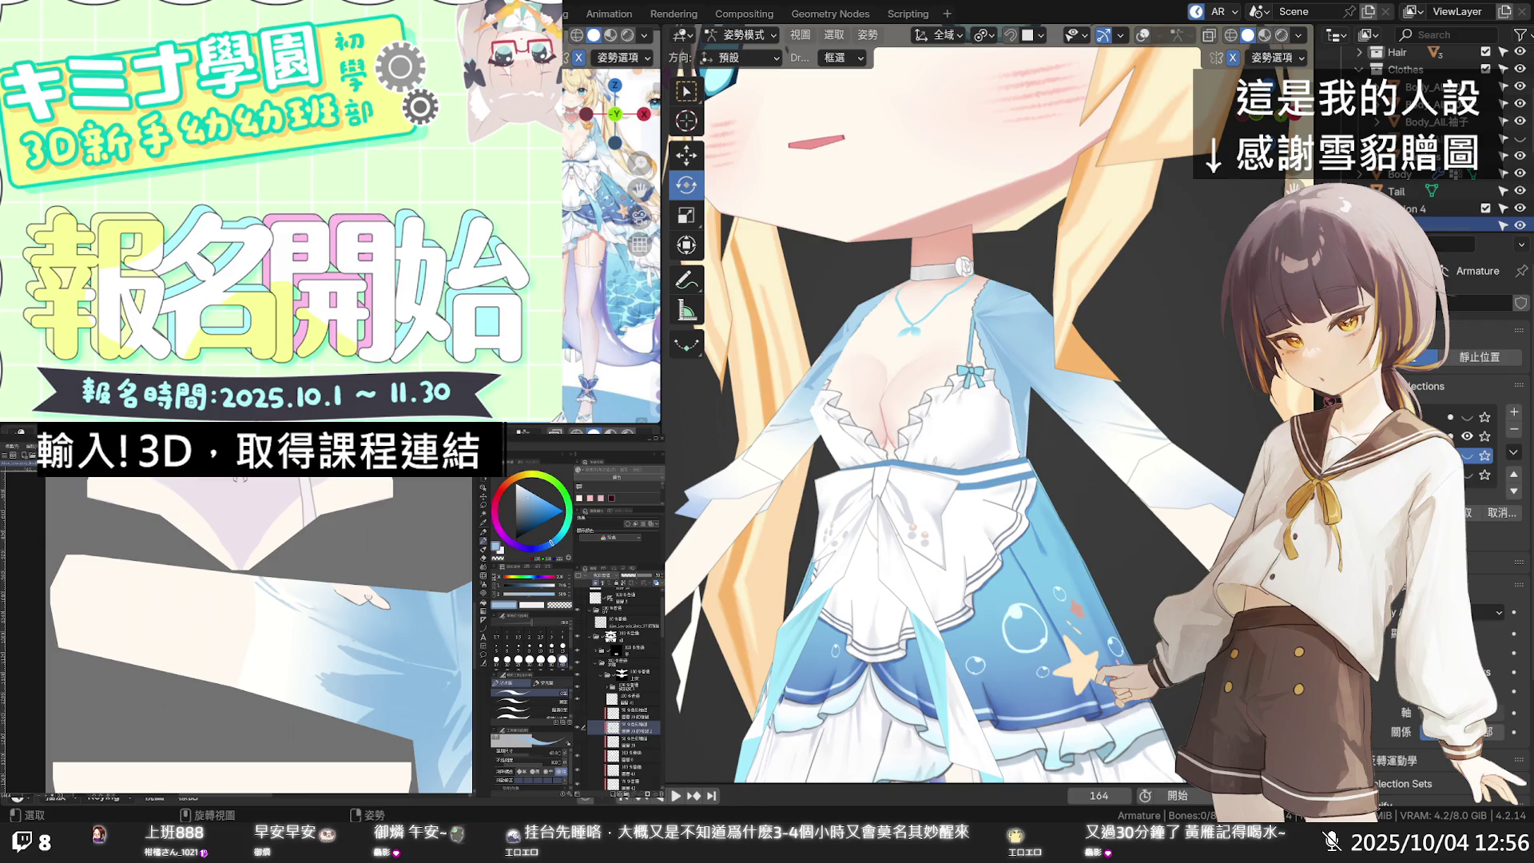
Step: Rezoom the Clip Studio canvas onto the bodice texture and select the Blend (色彩混合) tool
{"action": "scroll", "coordinate": [400, 607], "scroll_direction": "down", "scroll_amount": 8}
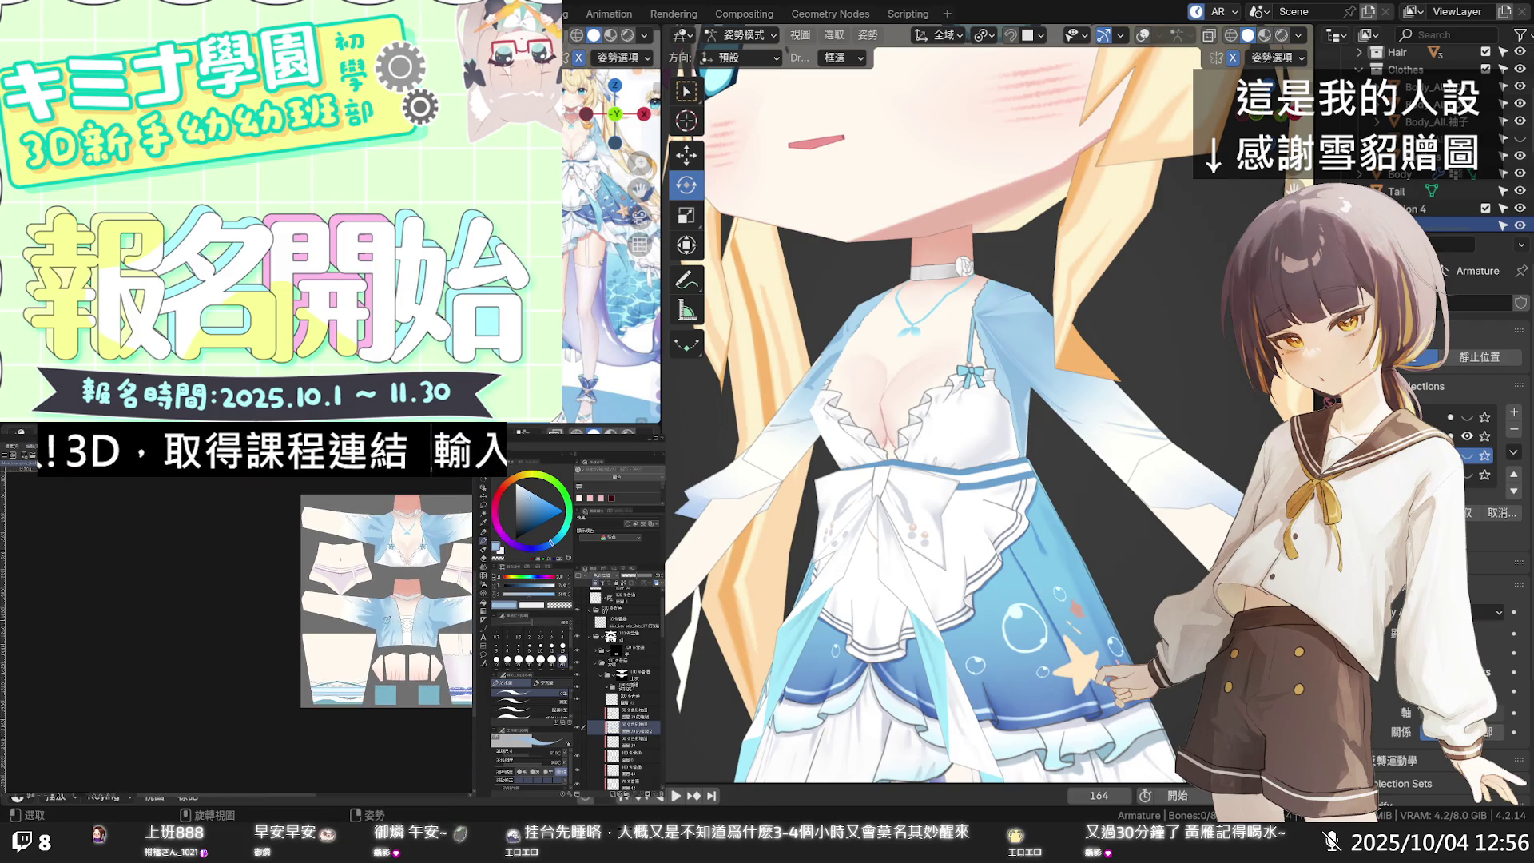
{"action": "scroll", "coordinate": [424, 570], "scroll_direction": "up", "scroll_amount": 4}
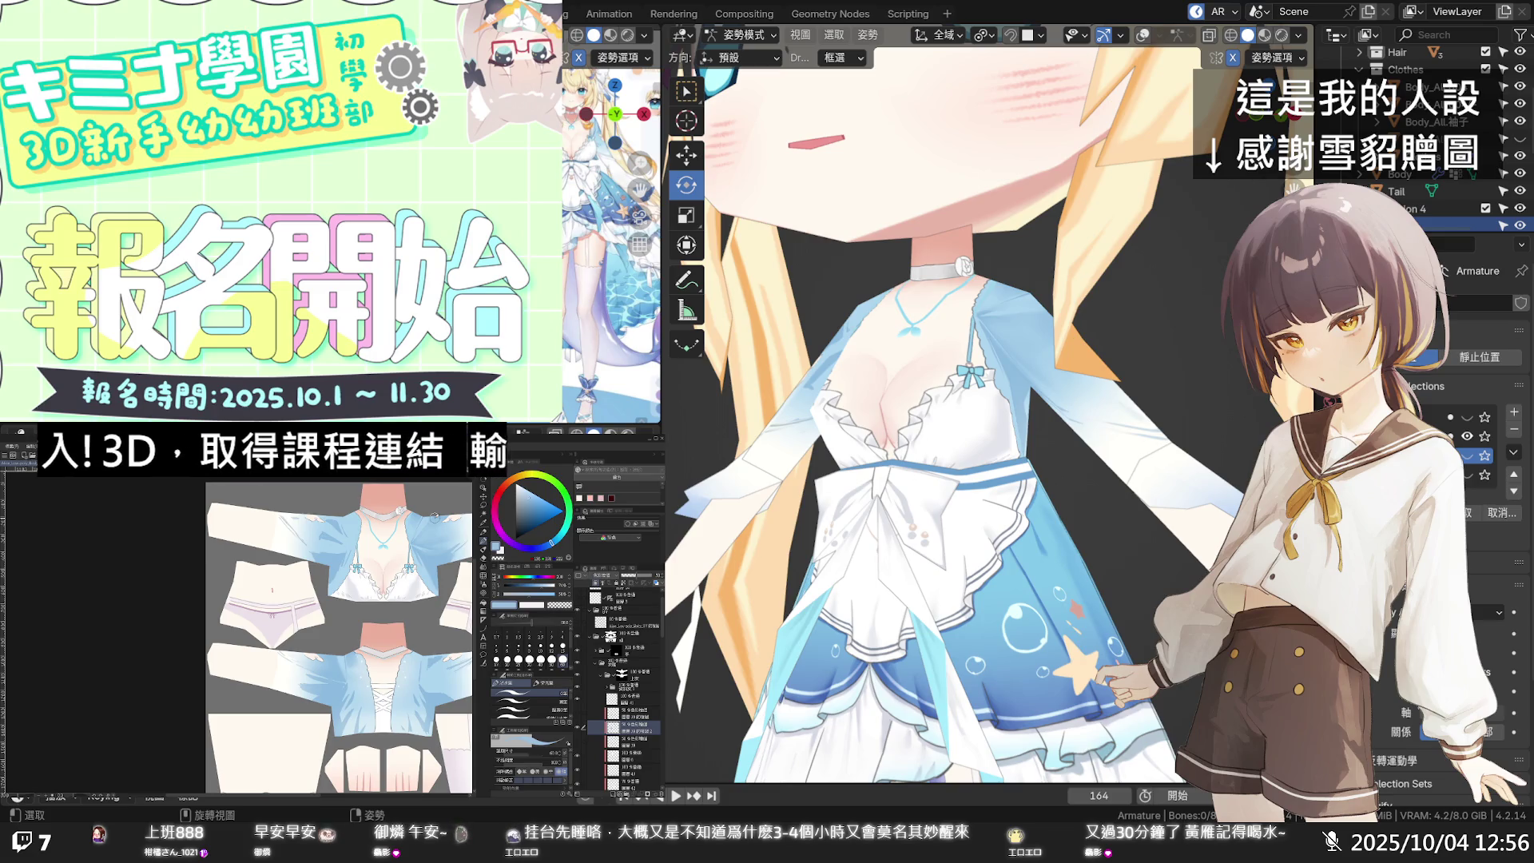
{"action": "scroll", "coordinate": [434, 517], "scroll_direction": "up", "scroll_amount": 4}
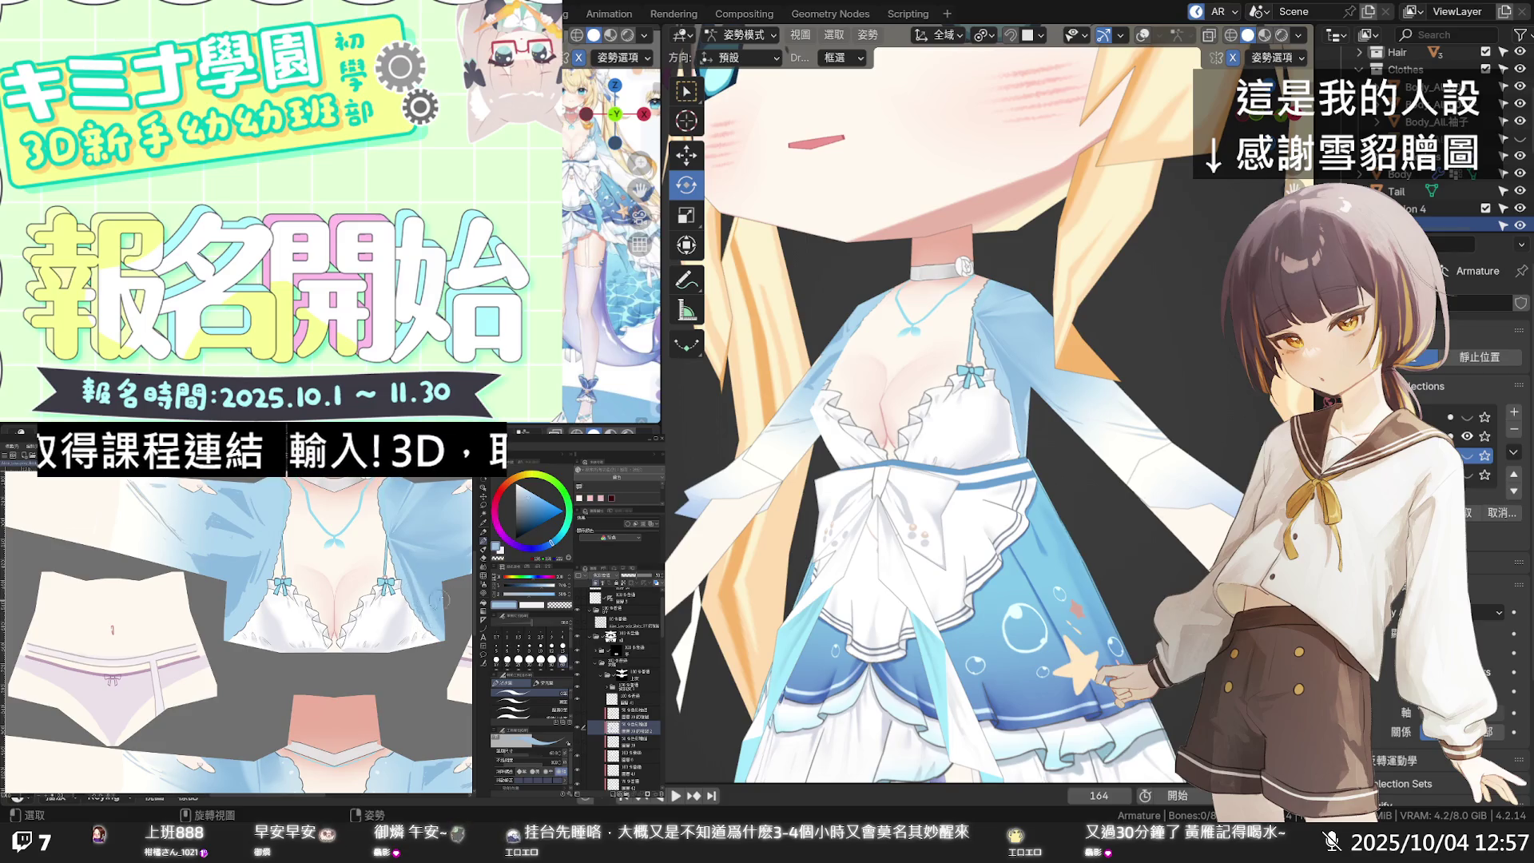
{"action": "left_click", "coordinate": [485, 566]}
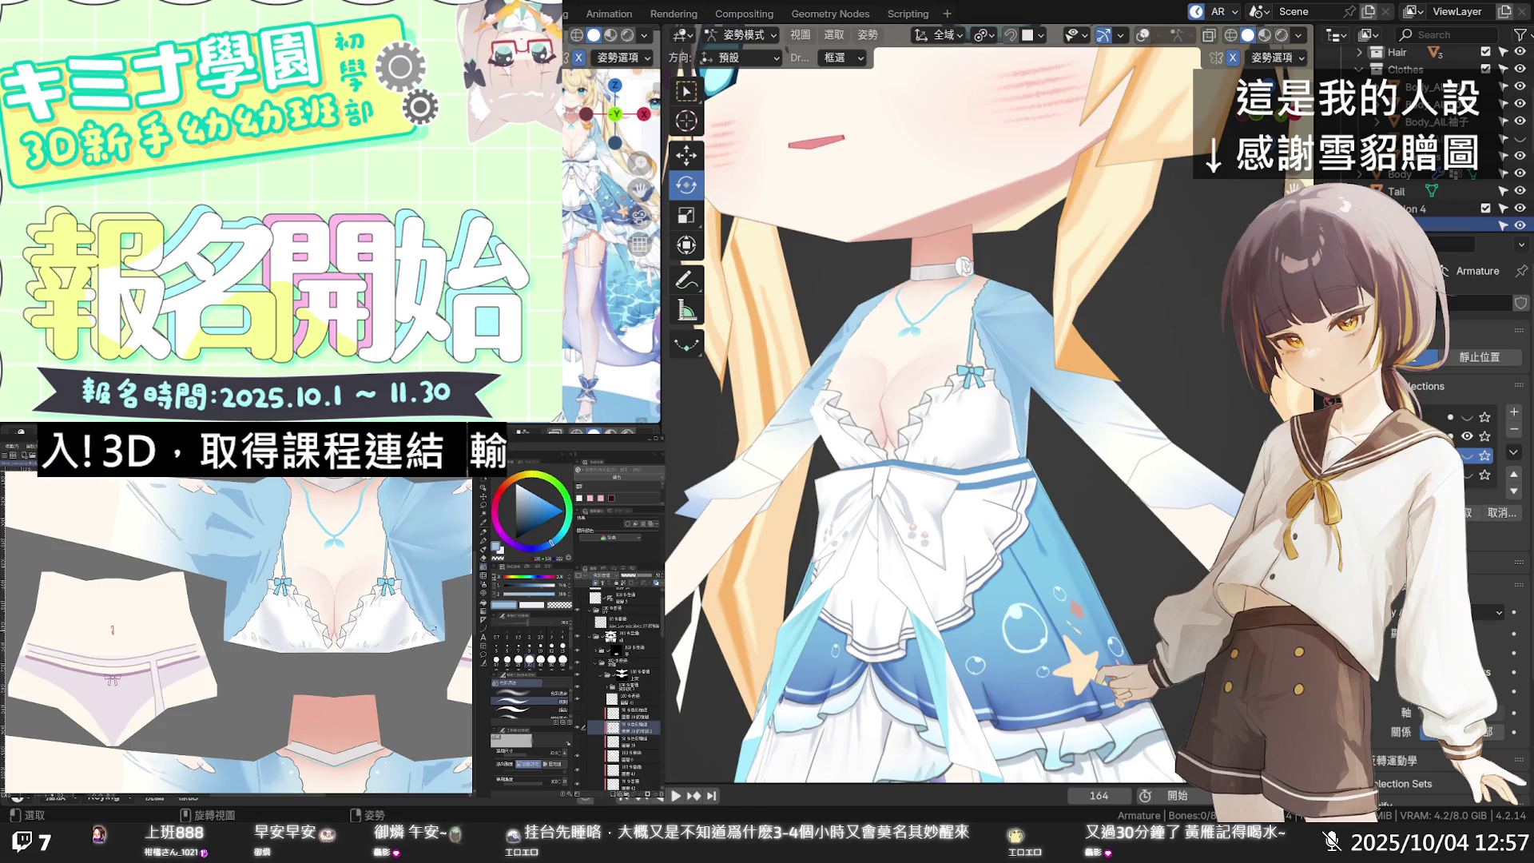
{"action": "left_click", "coordinate": [485, 565]}
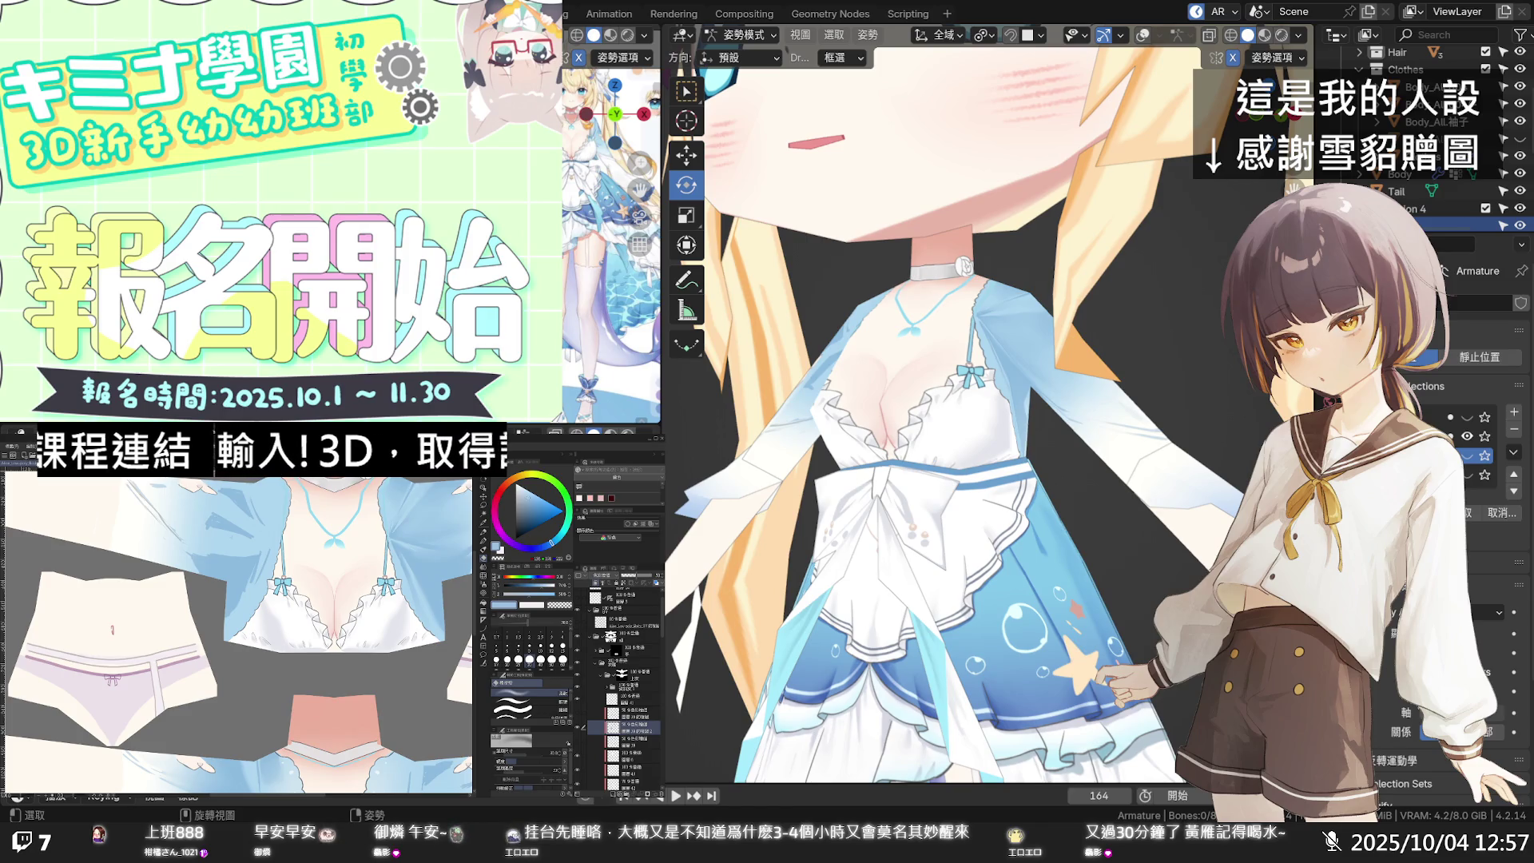
{"action": "mouse_move", "coordinate": [971, 458]}
{"action": "middle_mouse_down"}
{"action": "mouse_move", "coordinate": [868, 460]}
{"action": "mouse_move", "coordinate": [904, 419]}
{"action": "middle_mouse_up"}
{"action": "mouse_move", "coordinate": [923, 425]}
{"action": "middle_mouse_down"}
{"action": "mouse_move", "coordinate": [860, 469]}
{"action": "mouse_move", "coordinate": [982, 468]}
{"action": "mouse_move", "coordinate": [985, 505]}
{"action": "mouse_move", "coordinate": [1042, 457]}
{"action": "mouse_move", "coordinate": [855, 456]}
{"action": "mouse_move", "coordinate": [880, 424]}
{"action": "middle_mouse_up"}
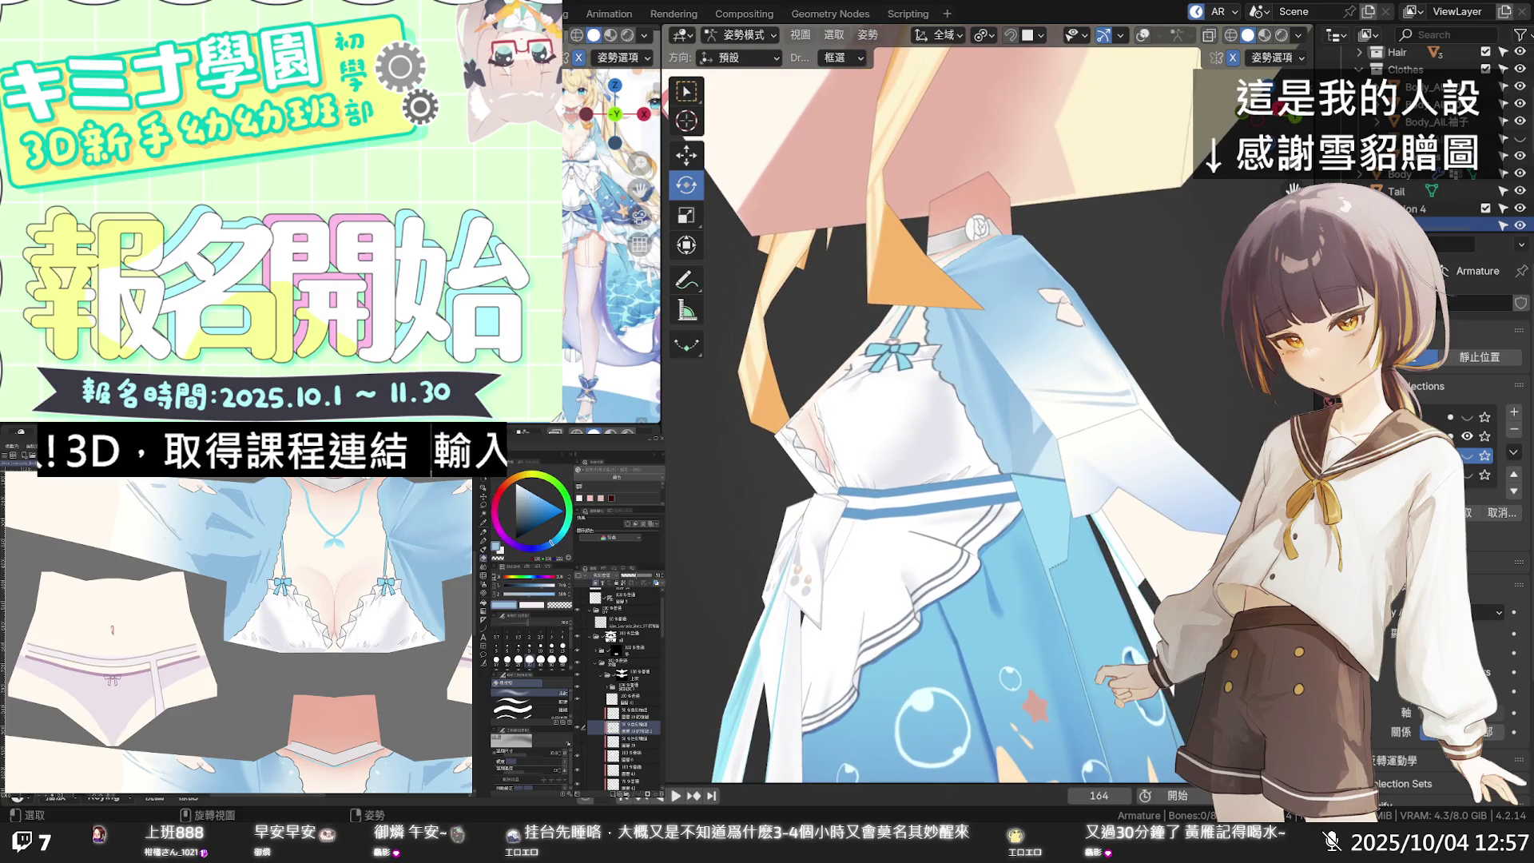
{"action": "scroll", "coordinate": [399, 579], "scroll_direction": "up", "scroll_amount": 2}
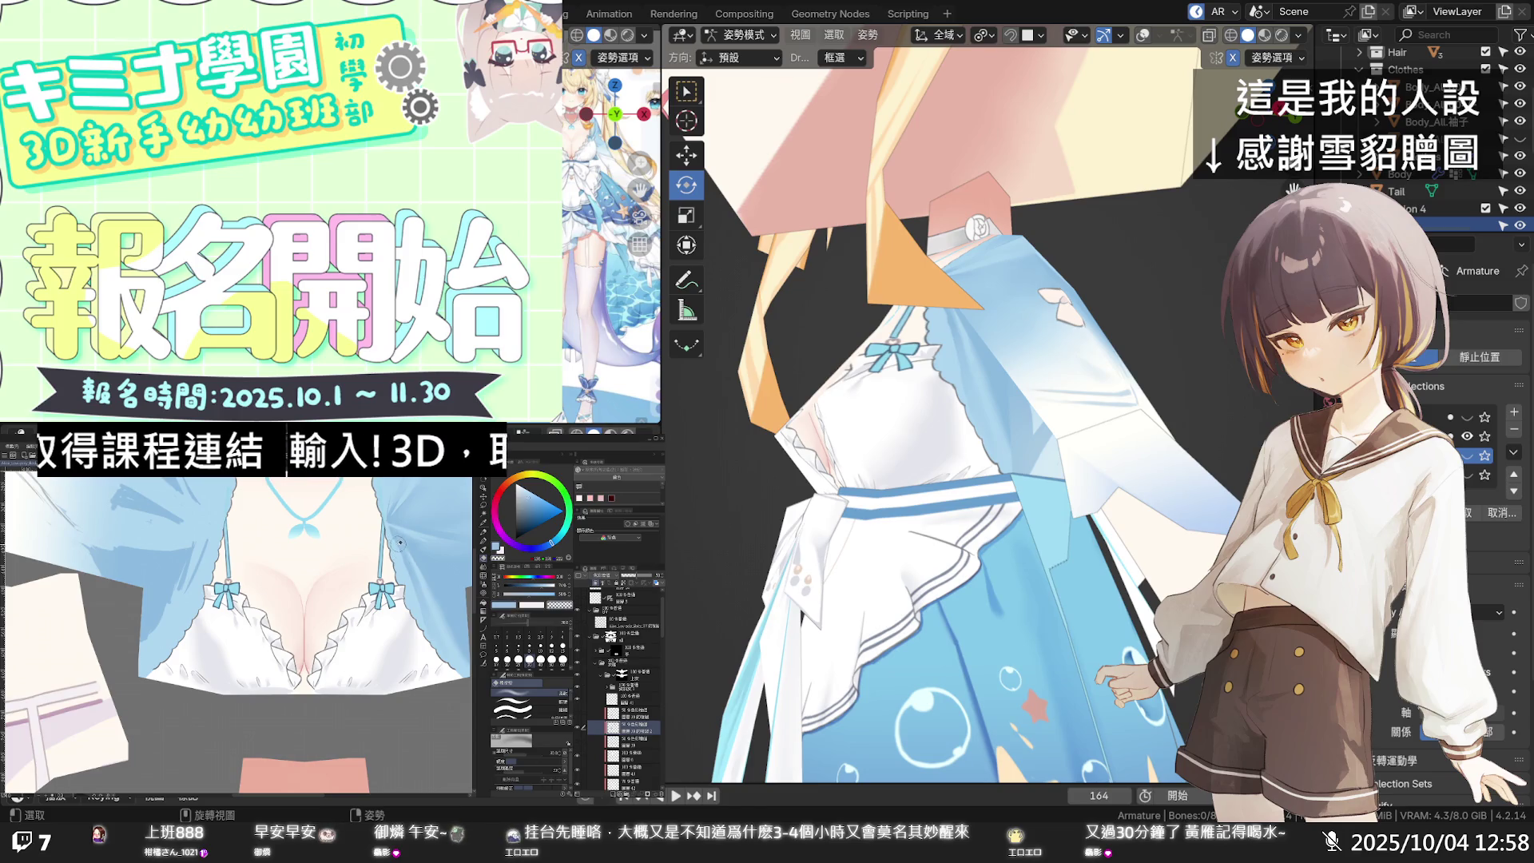
{"action": "key", "text": "e"}
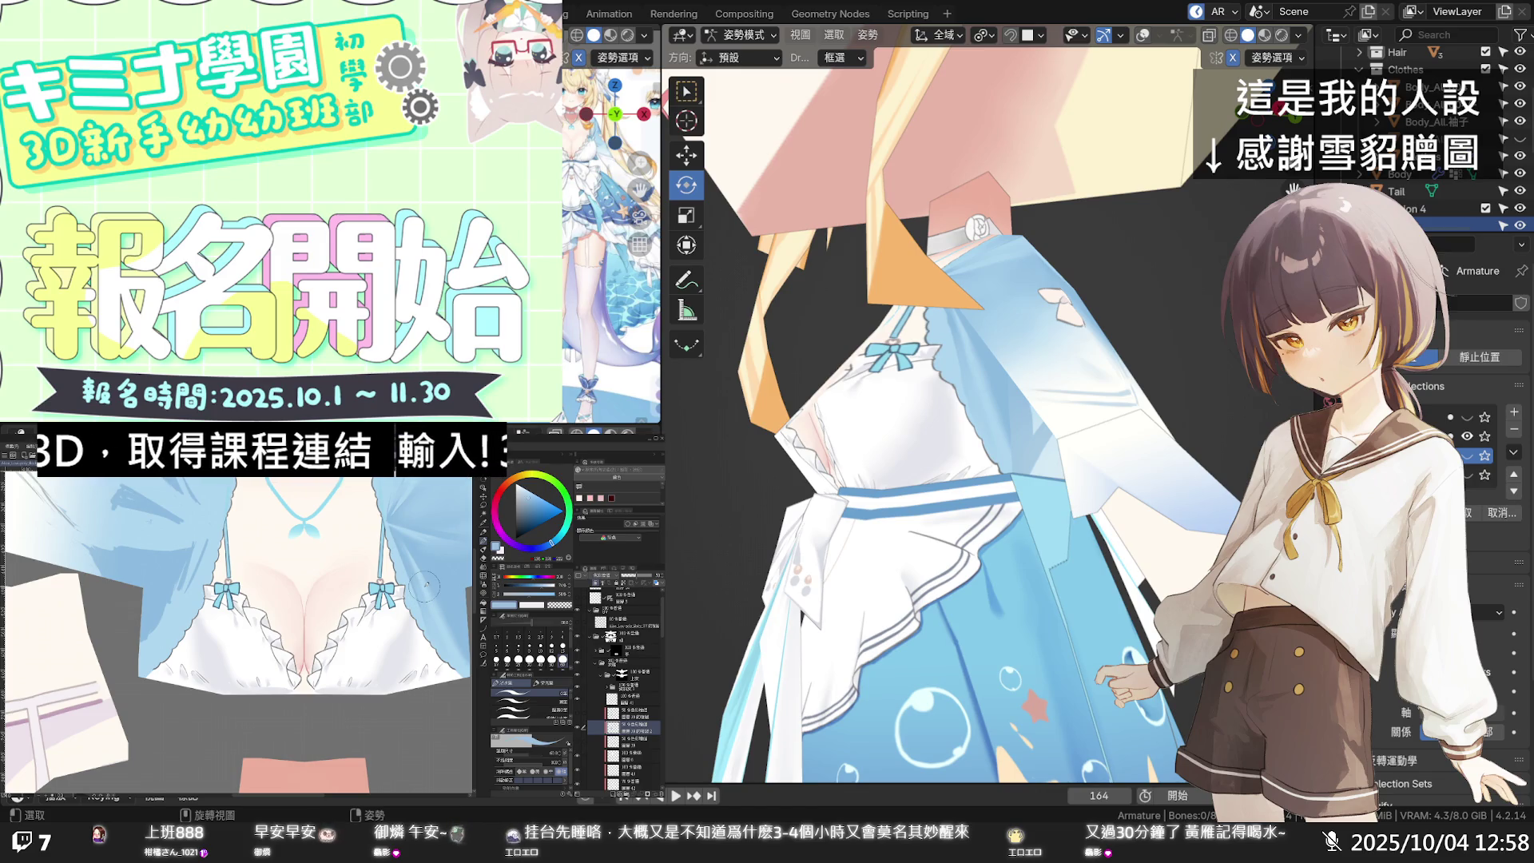
{"action": "mouse_move", "coordinate": [1165, 314]}
{"action": "middle_mouse_down"}
{"action": "mouse_move", "coordinate": [1118, 287]}
{"action": "mouse_move", "coordinate": [1095, 299]}
{"action": "mouse_move", "coordinate": [1220, 356]}
{"action": "mouse_move", "coordinate": [1171, 332]}
{"action": "mouse_move", "coordinate": [1151, 282]}
{"action": "mouse_move", "coordinate": [1068, 279]}
{"action": "mouse_move", "coordinate": [1096, 251]}
{"action": "mouse_move", "coordinate": [995, 285]}
{"action": "mouse_move", "coordinate": [909, 340]}
{"action": "mouse_move", "coordinate": [1015, 323]}
{"action": "mouse_move", "coordinate": [1090, 280]}
{"action": "middle_mouse_up"}
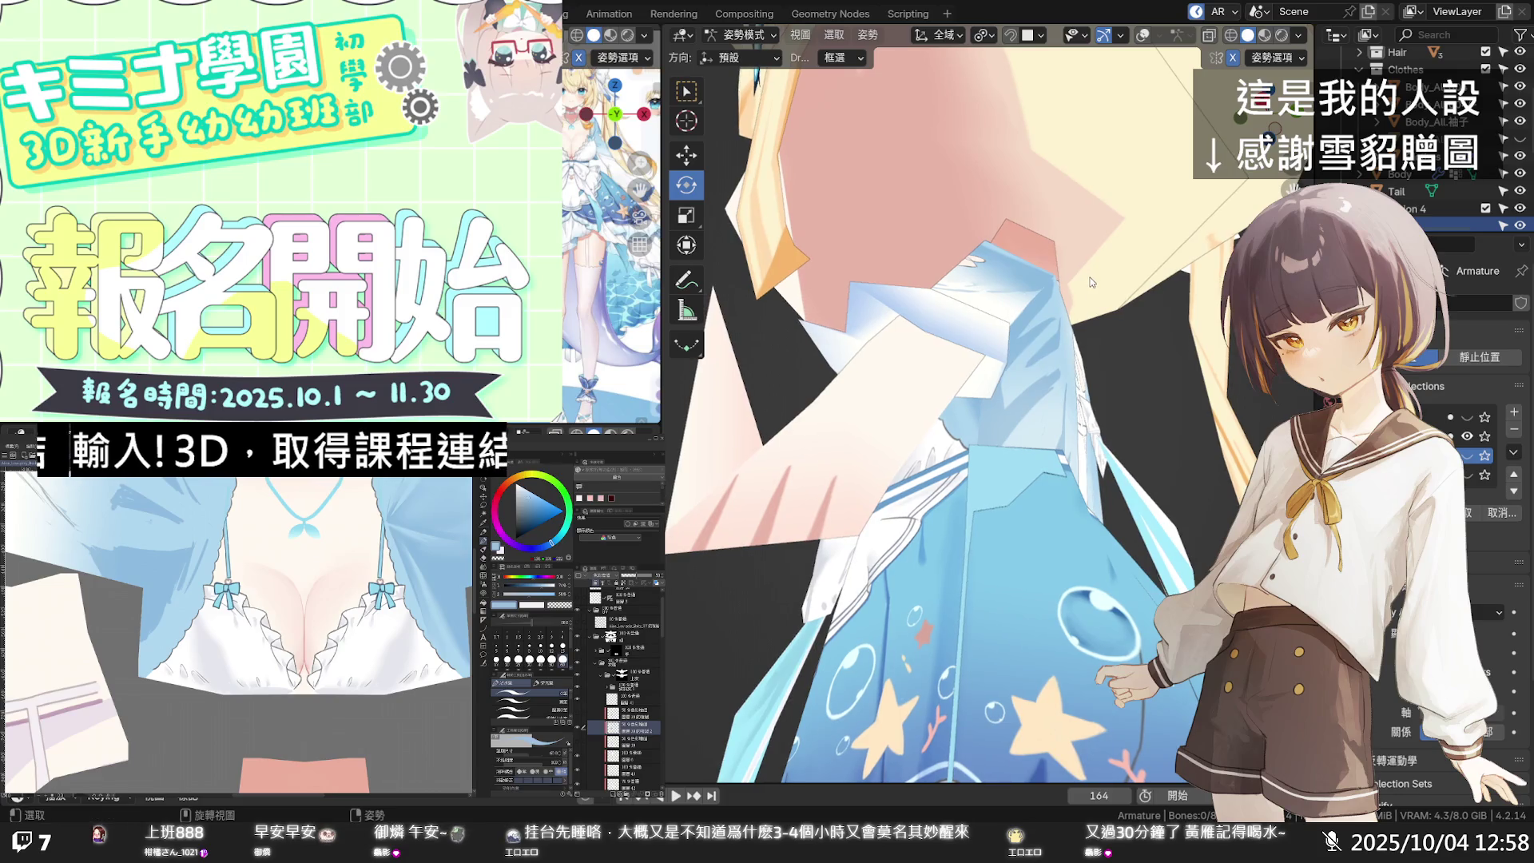
{"action": "scroll", "coordinate": [442, 616], "scroll_direction": "up", "scroll_amount": 3}
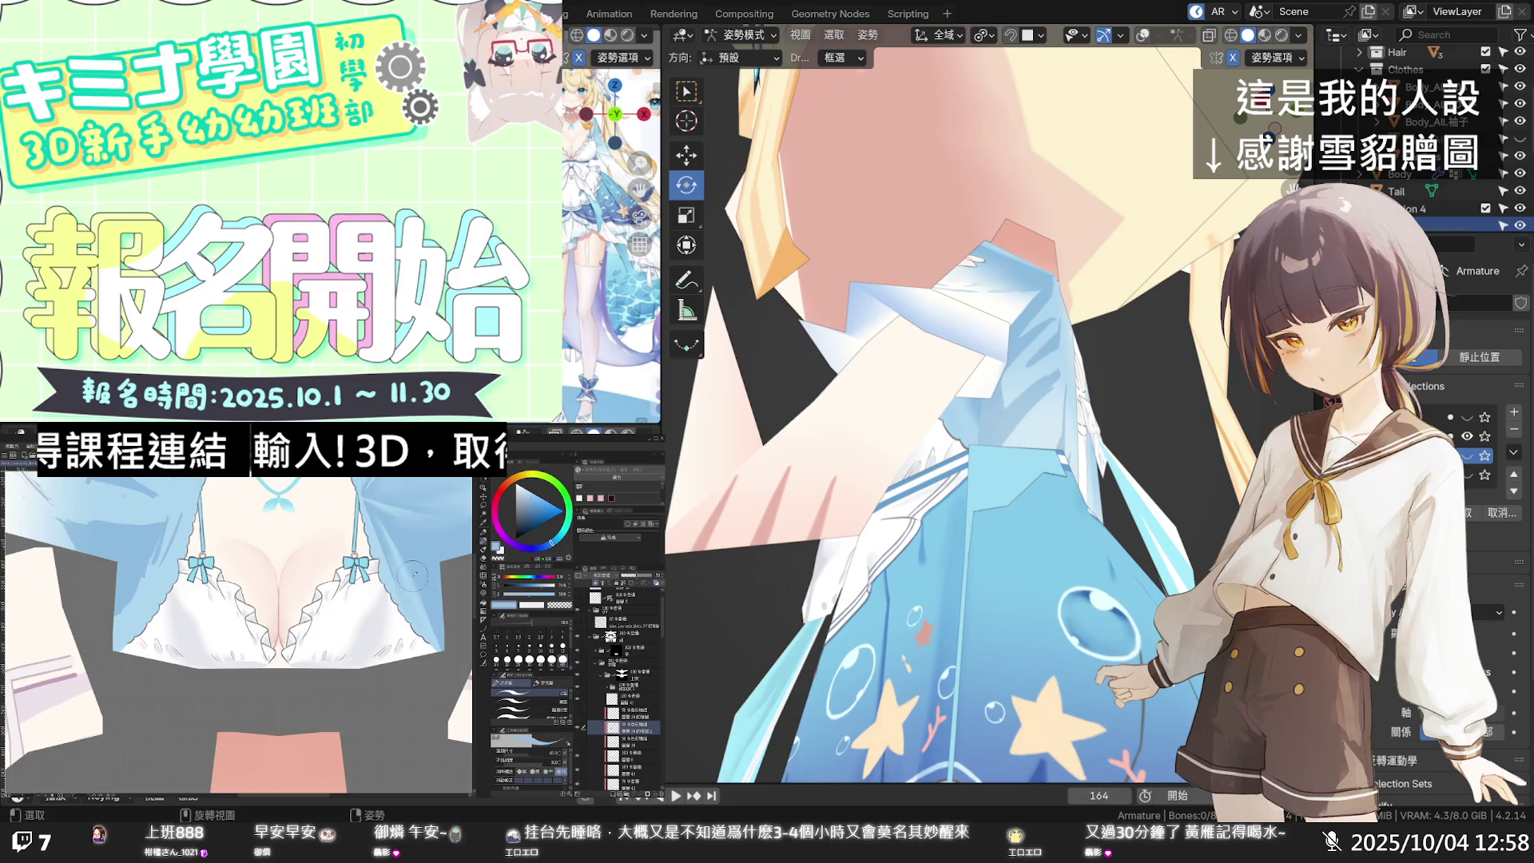
{"action": "left_click", "coordinate": [484, 569]}
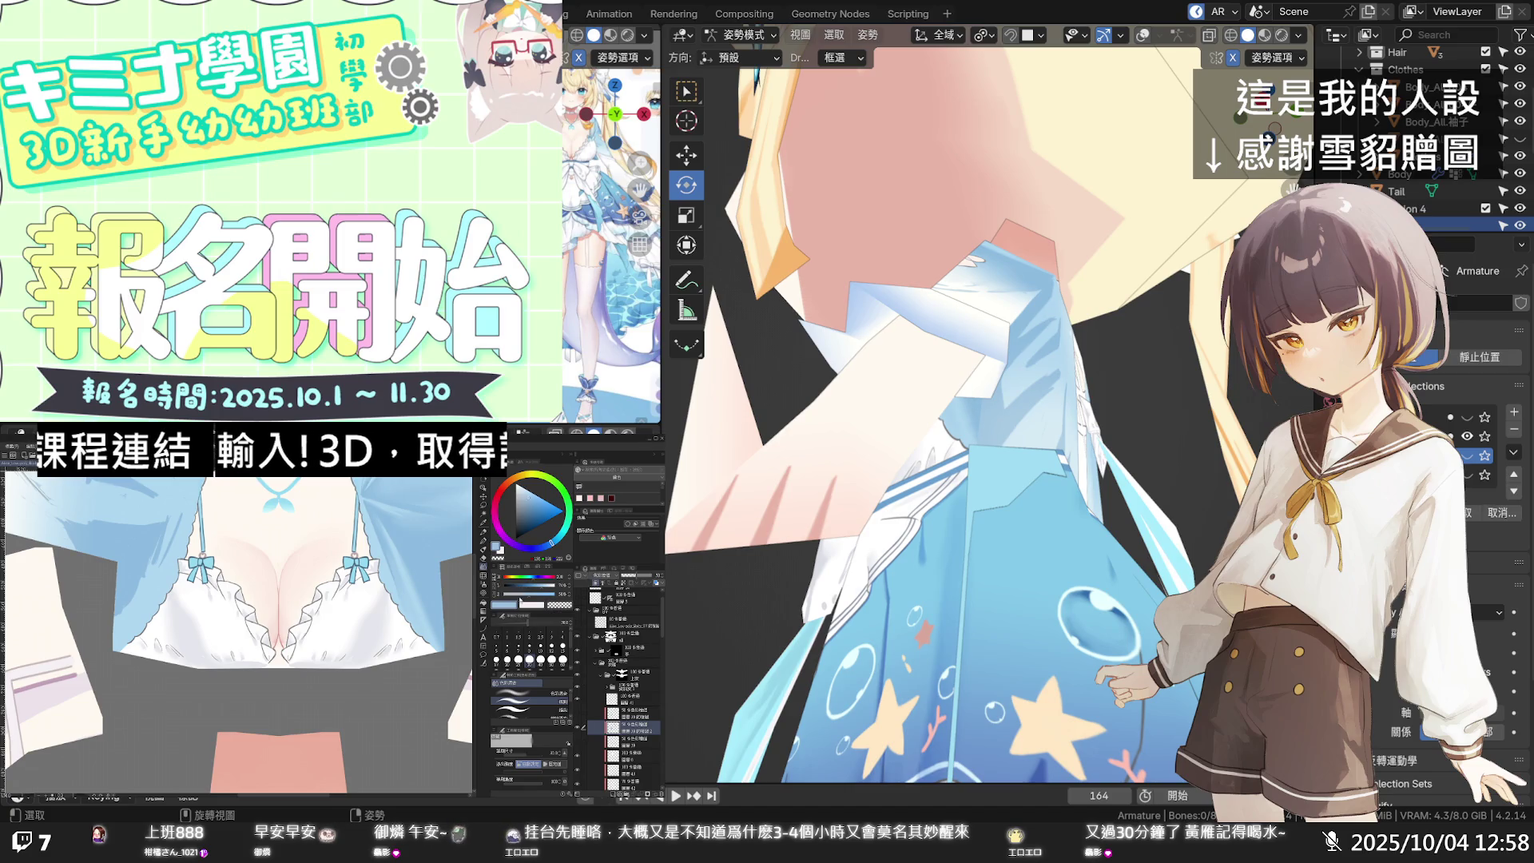
{"action": "middle_click_drag", "start_coordinate": [1135, 387], "coordinate": [1173, 446]}
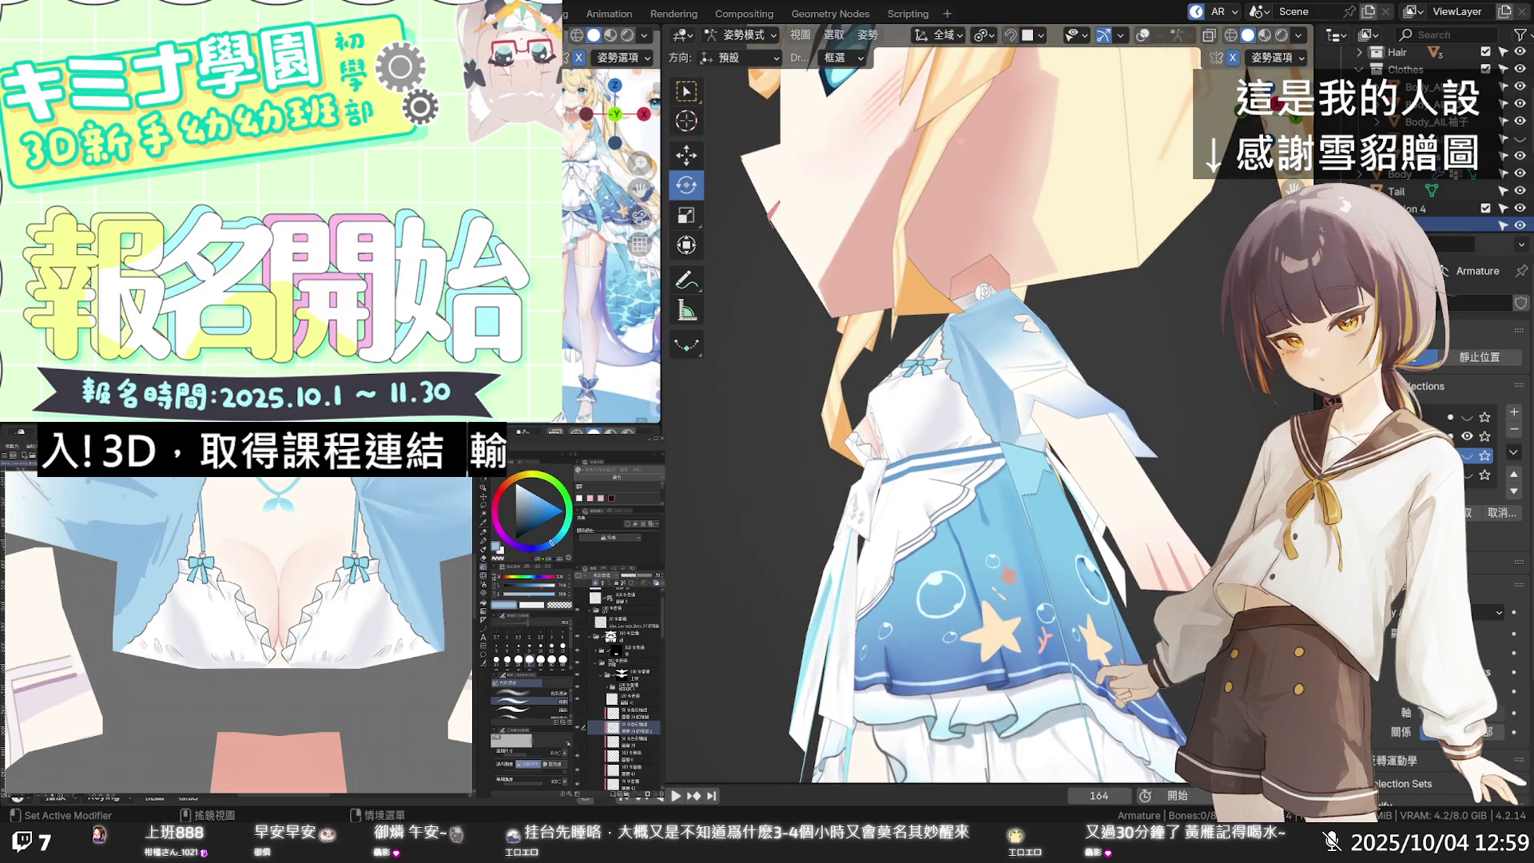
{"action": "mouse_move", "coordinate": [942, 526]}
{"action": "middle_mouse_down"}
{"action": "mouse_move", "coordinate": [933, 537]}
{"action": "mouse_move", "coordinate": [1014, 470]}
{"action": "mouse_move", "coordinate": [1016, 518]}
{"action": "mouse_move", "coordinate": [1130, 566]}
{"action": "mouse_move", "coordinate": [1176, 539]}
{"action": "mouse_move", "coordinate": [1119, 467]}
{"action": "middle_mouse_up"}
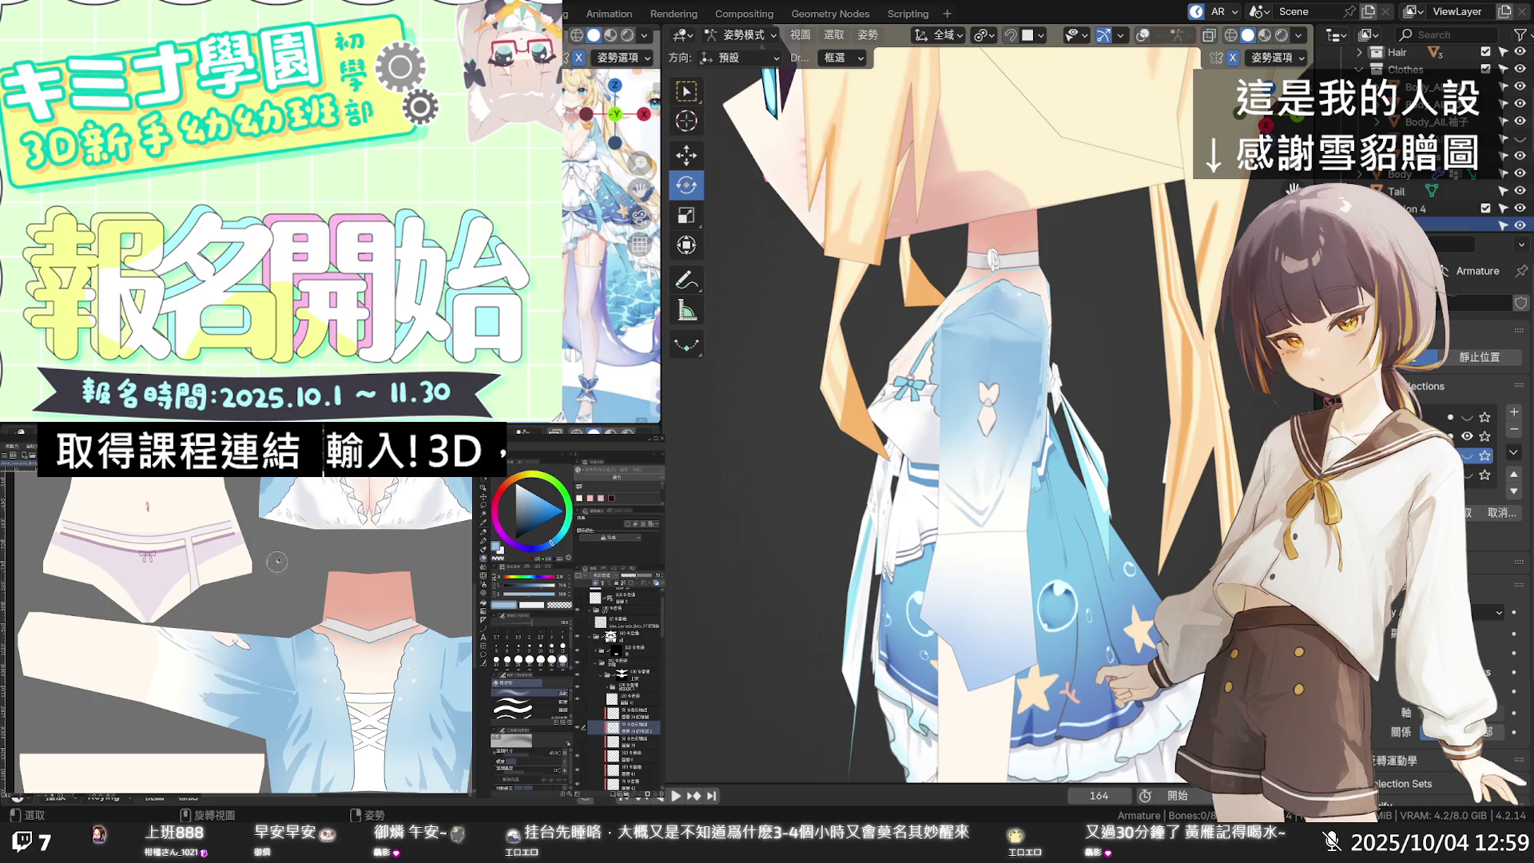
{"action": "scroll", "coordinate": [1024, 418], "scroll_direction": "up", "scroll_amount": 5}
Step: Orbit and zoom to review the repainted dress and hair from another side
{"action": "middle_click_drag", "start_coordinate": [1010, 419], "coordinate": [1031, 427]}
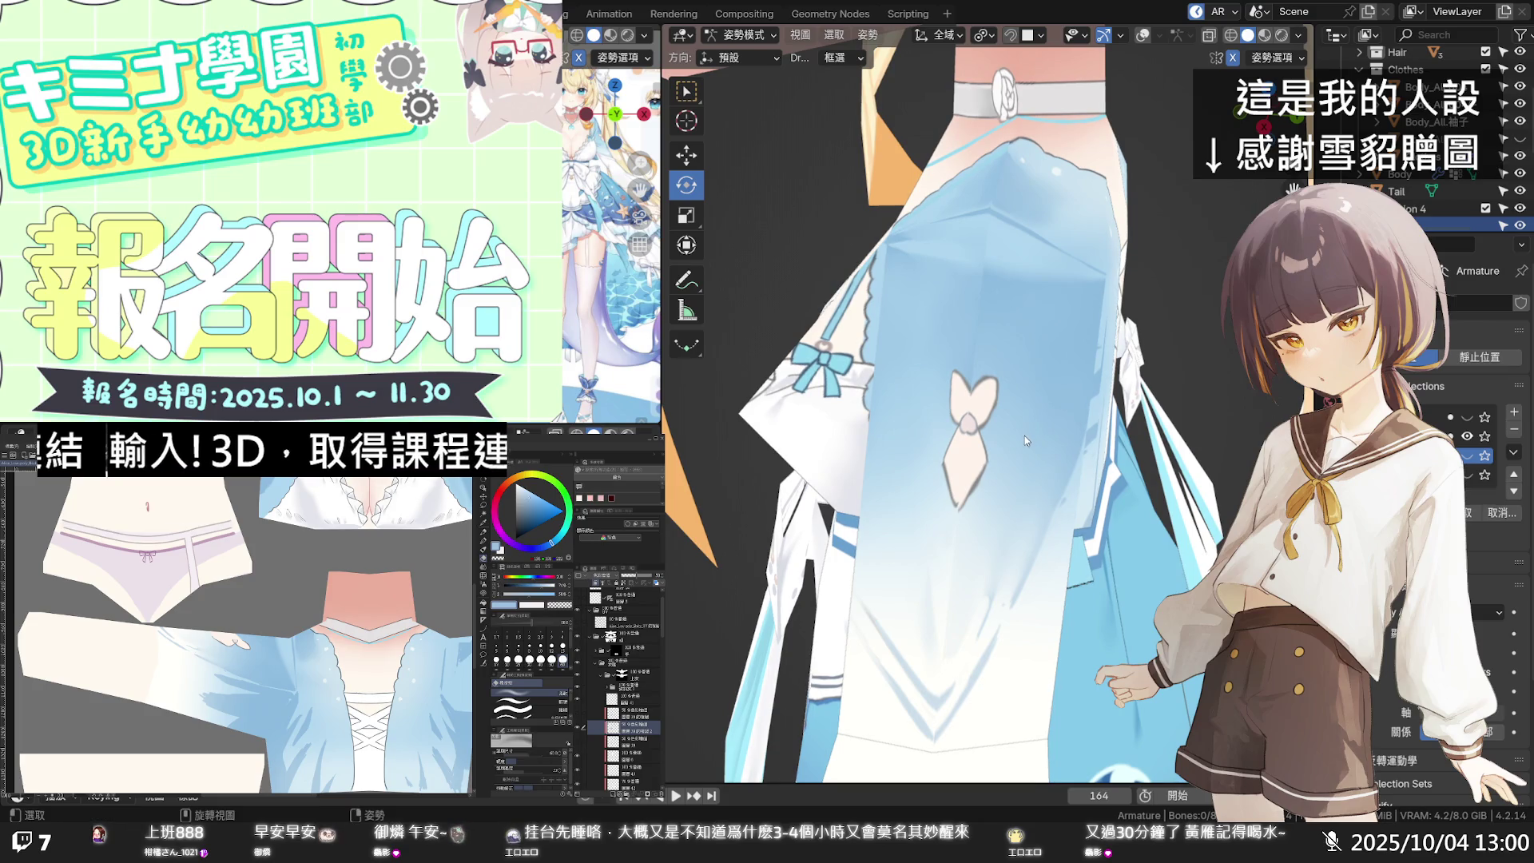
{"action": "scroll", "coordinate": [1025, 435], "scroll_direction": "down", "scroll_amount": 1}
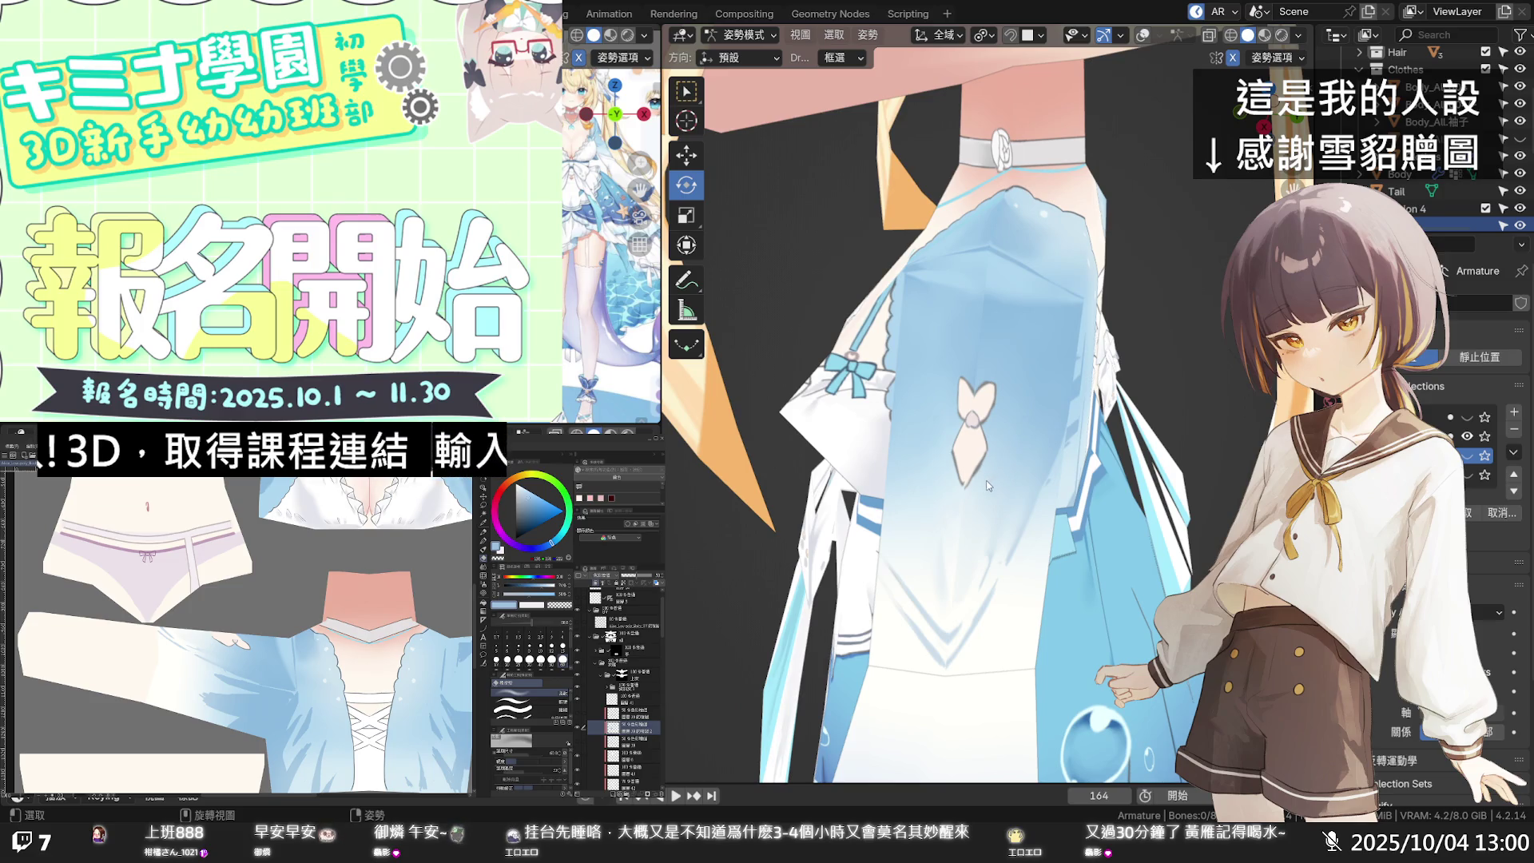
{"action": "mouse_move", "coordinate": [986, 481]}
{"action": "middle_mouse_down"}
{"action": "mouse_move", "coordinate": [1018, 486]}
{"action": "mouse_move", "coordinate": [1033, 460]}
{"action": "mouse_move", "coordinate": [1061, 469]}
{"action": "mouse_move", "coordinate": [1020, 479]}
{"action": "mouse_move", "coordinate": [1045, 537]}
{"action": "mouse_move", "coordinate": [882, 523]}
{"action": "mouse_move", "coordinate": [823, 491]}
{"action": "mouse_move", "coordinate": [1164, 454]}
{"action": "middle_mouse_up"}
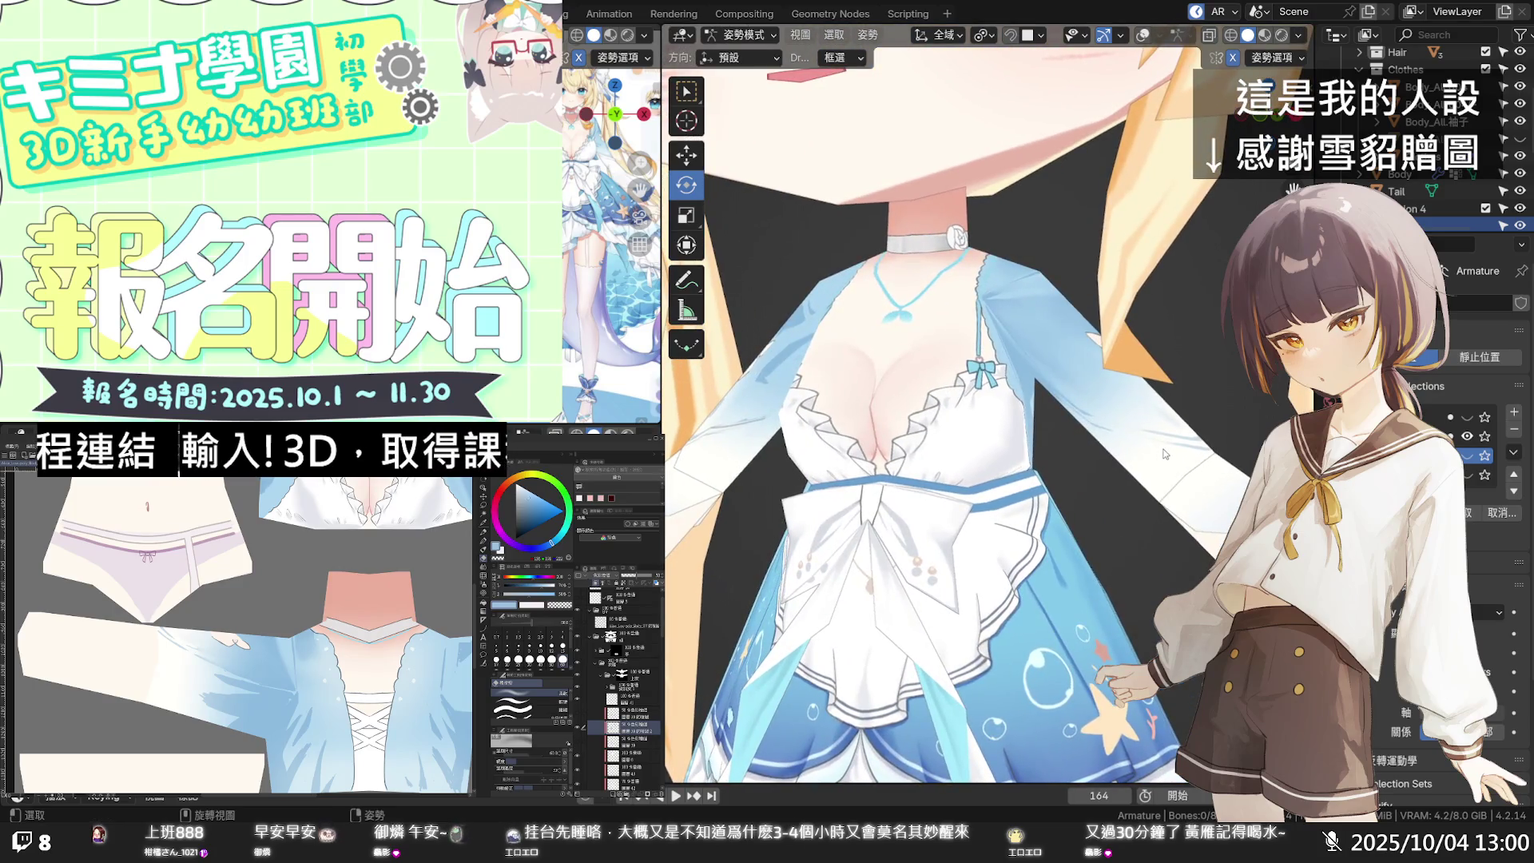
Step: Save the .blend file with Ctrl+S and zoom out to a three-quarter view of the character
{"action": "key", "text": "ctrl+s"}
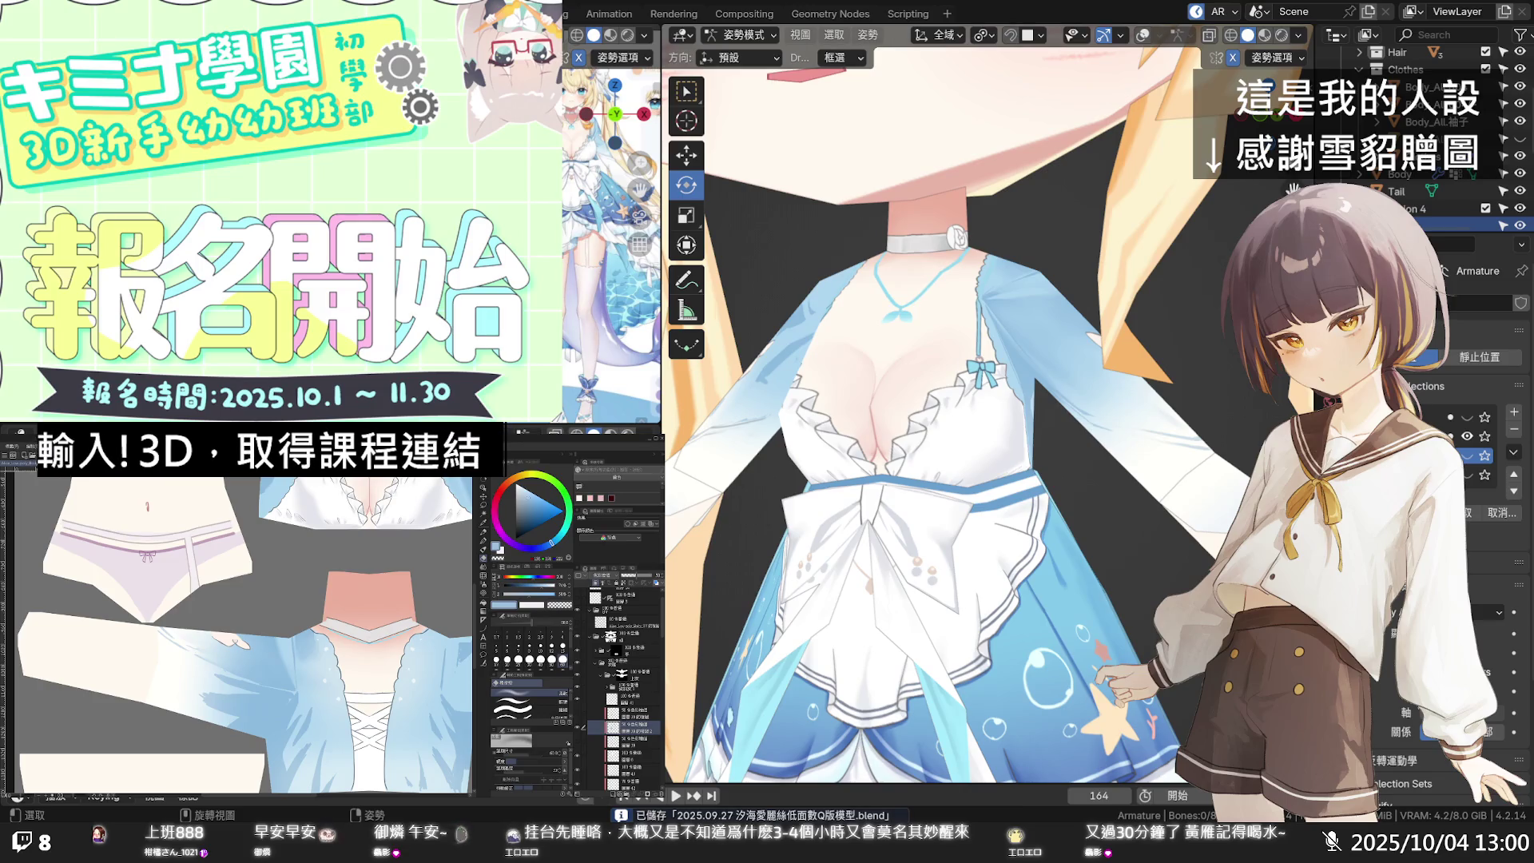
{"action": "scroll", "coordinate": [987, 399], "scroll_direction": "down", "scroll_amount": 3}
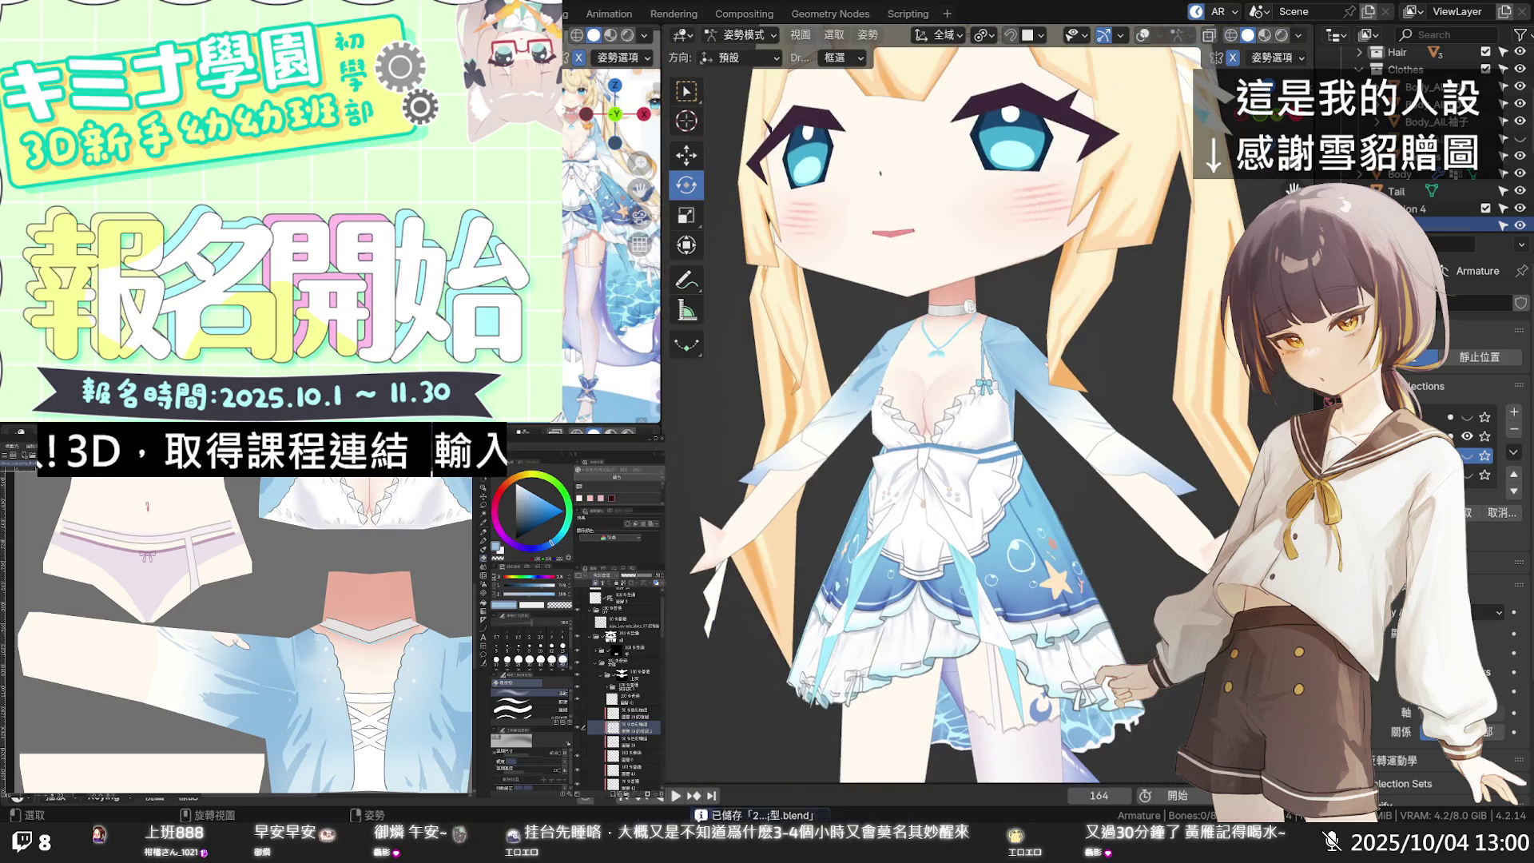
{"action": "middle_click_drag", "start_coordinate": [1119, 416], "coordinate": [897, 429]}
{"action": "scroll", "coordinate": [896, 429], "scroll_direction": "up", "scroll_amount": 2}
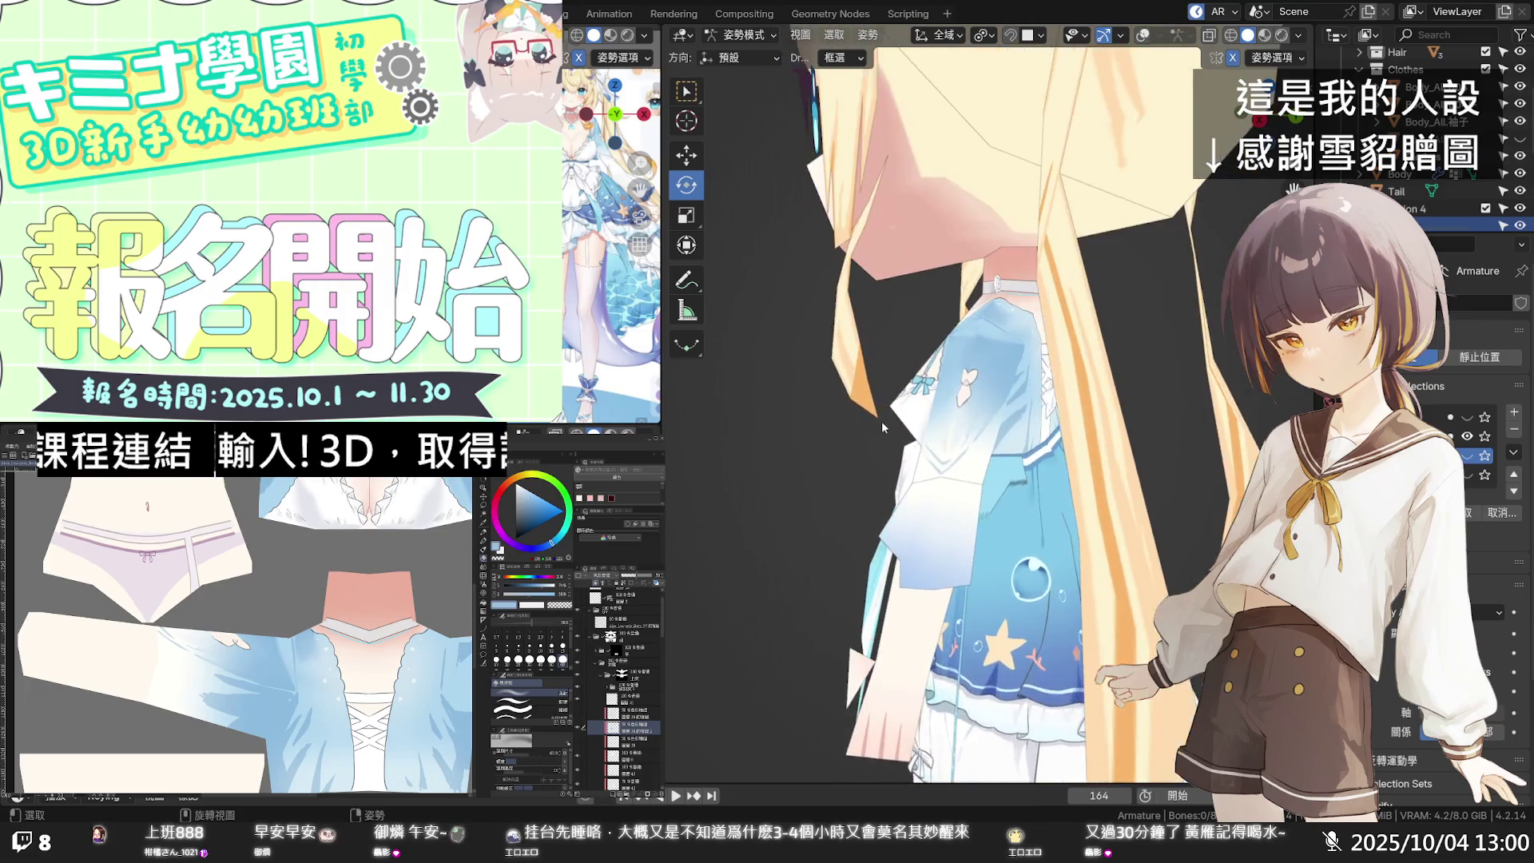
{"action": "mouse_move", "coordinate": [1001, 425]}
{"action": "middle_mouse_down"}
{"action": "mouse_move", "coordinate": [823, 425]}
{"action": "mouse_move", "coordinate": [895, 406]}
{"action": "mouse_move", "coordinate": [812, 424]}
{"action": "mouse_move", "coordinate": [825, 425]}
{"action": "middle_mouse_up"}
{"action": "scroll", "coordinate": [306, 730], "scroll_direction": "up", "scroll_amount": 2}
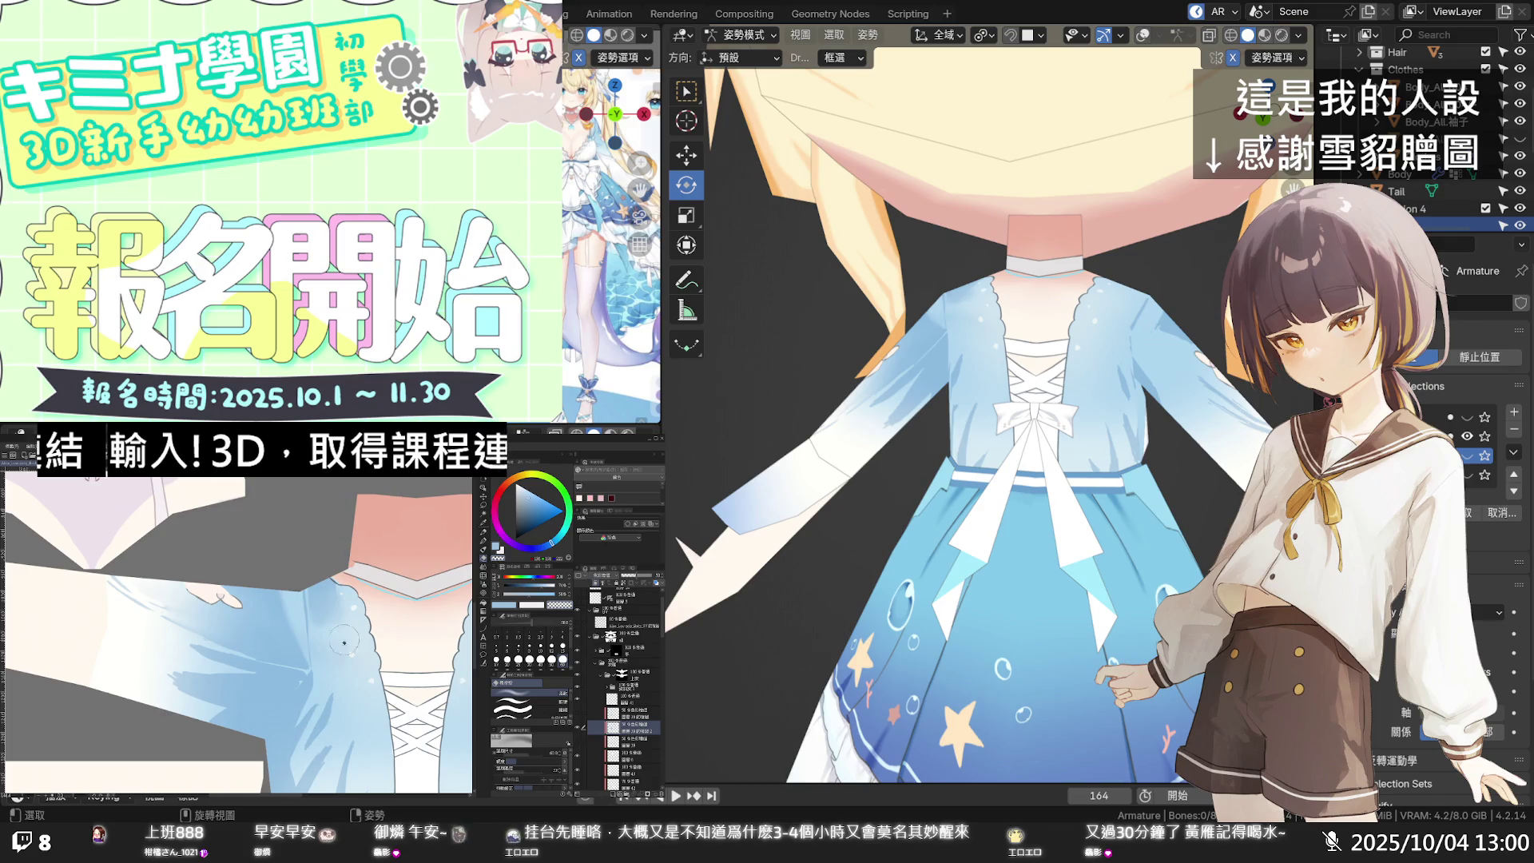
{"action": "key", "text": "b"}
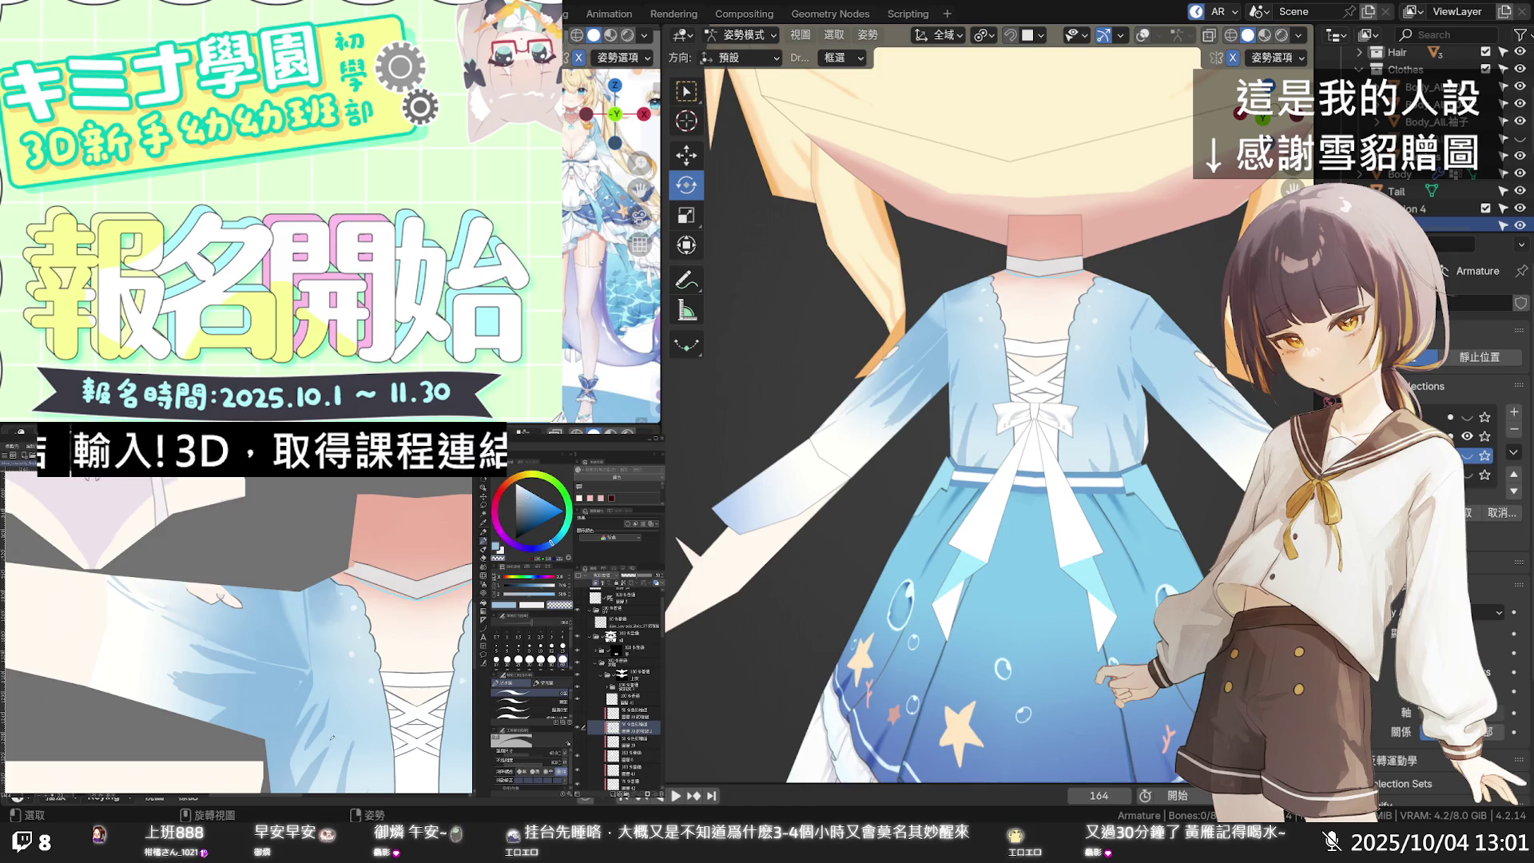
{"action": "mouse_move", "coordinate": [1071, 688]}
{"action": "middle_mouse_down"}
{"action": "mouse_move", "coordinate": [1073, 577]}
{"action": "mouse_move", "coordinate": [1124, 588]}
{"action": "mouse_move", "coordinate": [1214, 504]}
{"action": "middle_mouse_up"}
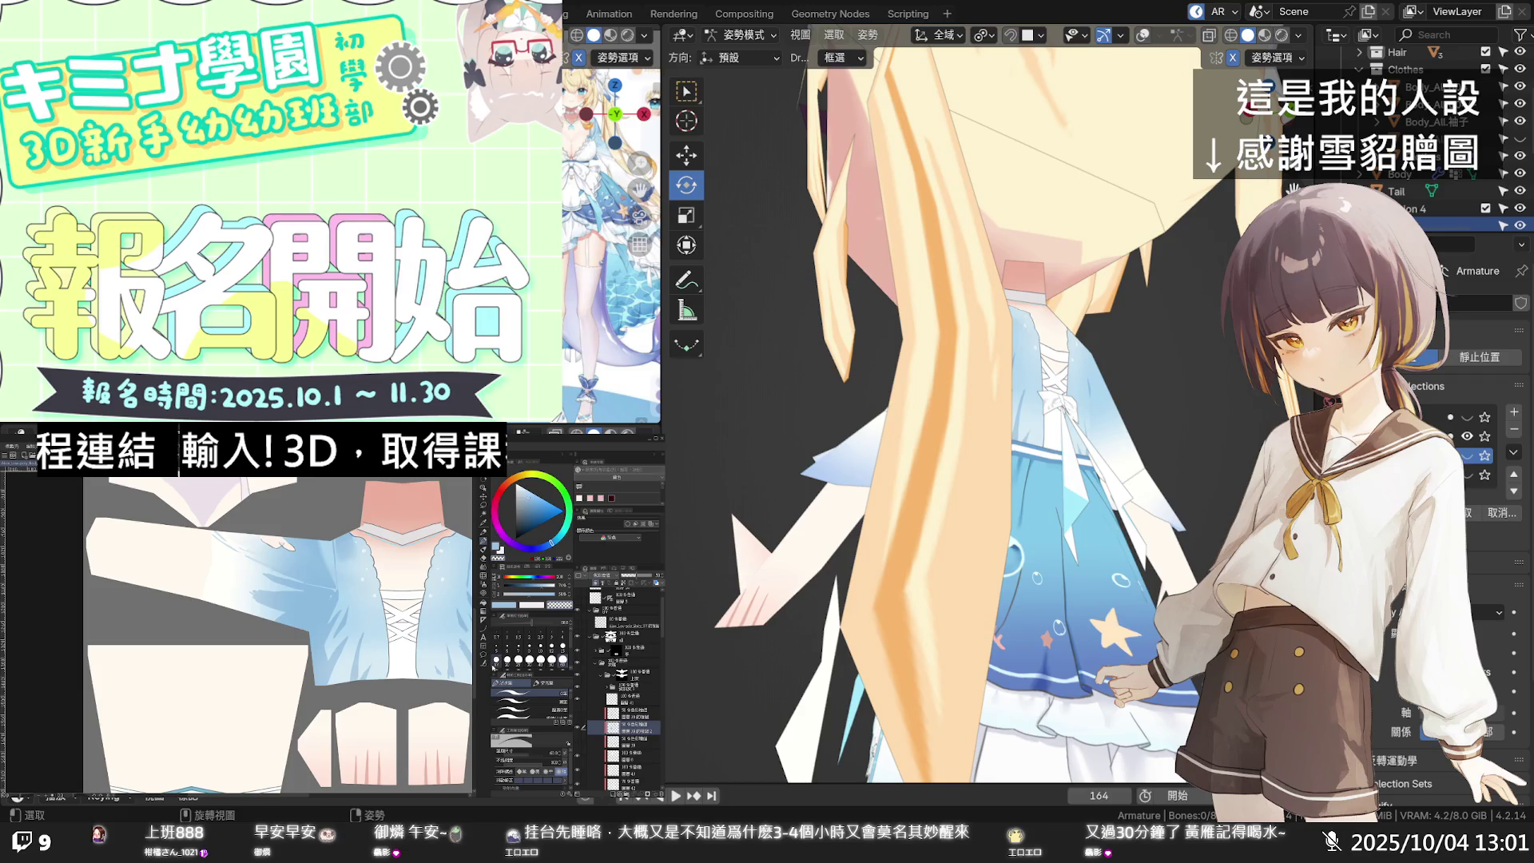
{"action": "scroll", "coordinate": [585, 739], "scroll_direction": "down", "scroll_amount": 3}
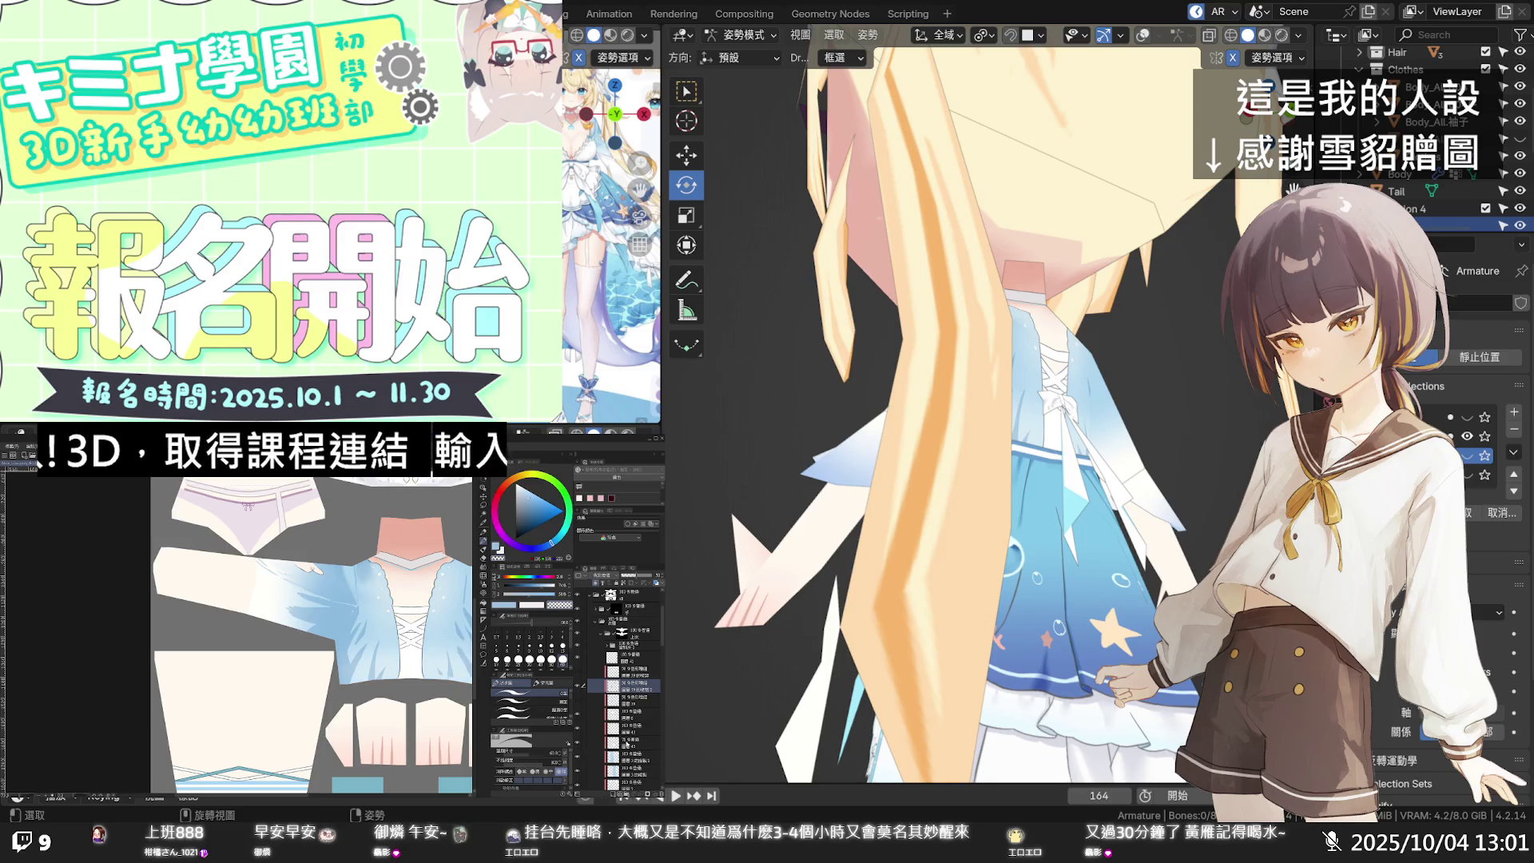
{"action": "left_click", "coordinate": [631, 741]}
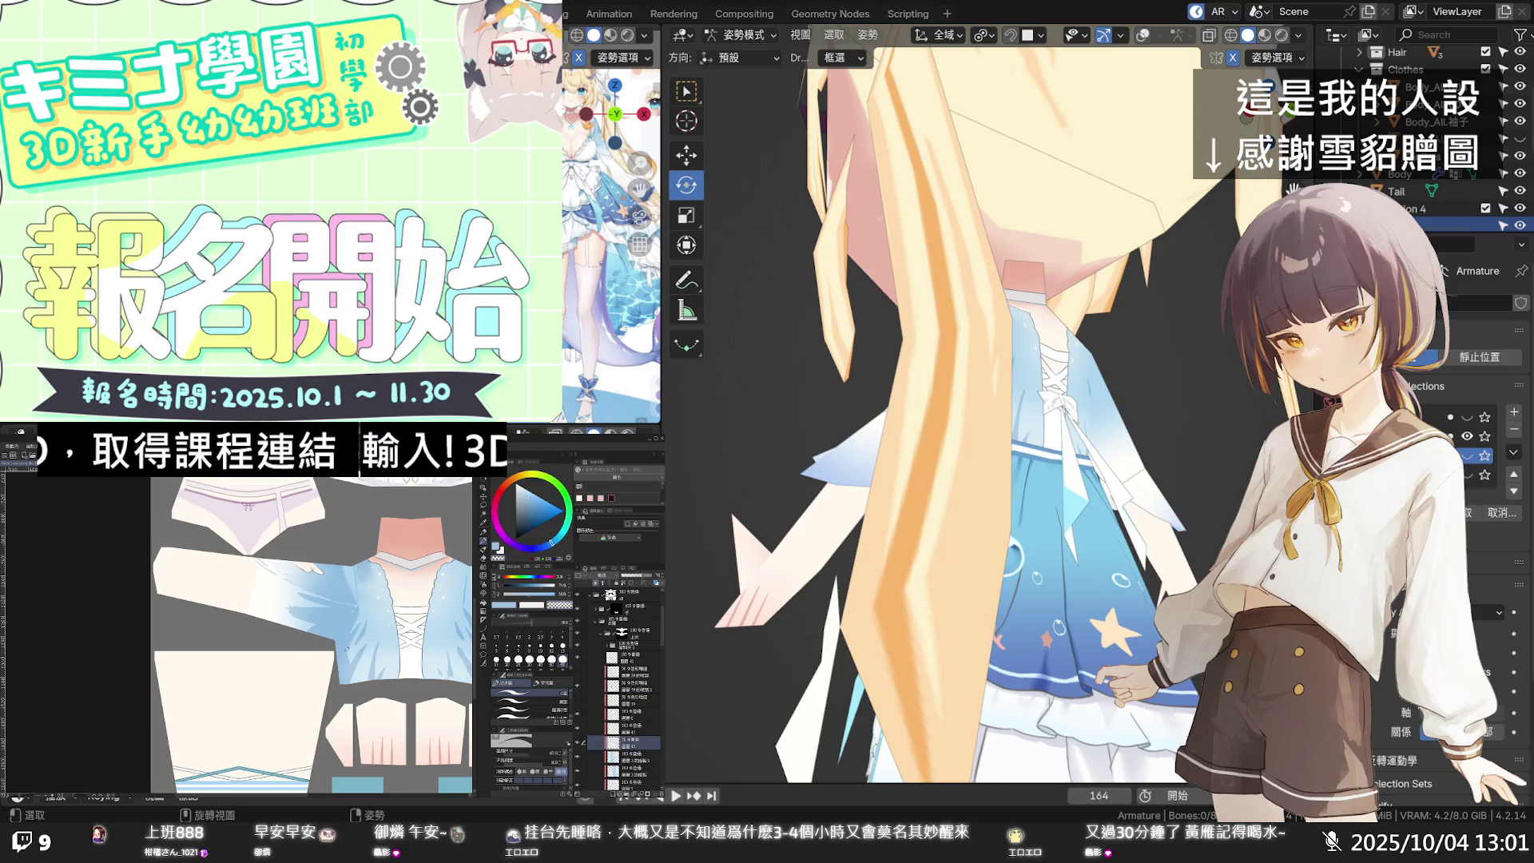
{"action": "scroll", "coordinate": [307, 667], "scroll_direction": "right", "scroll_amount": 3}
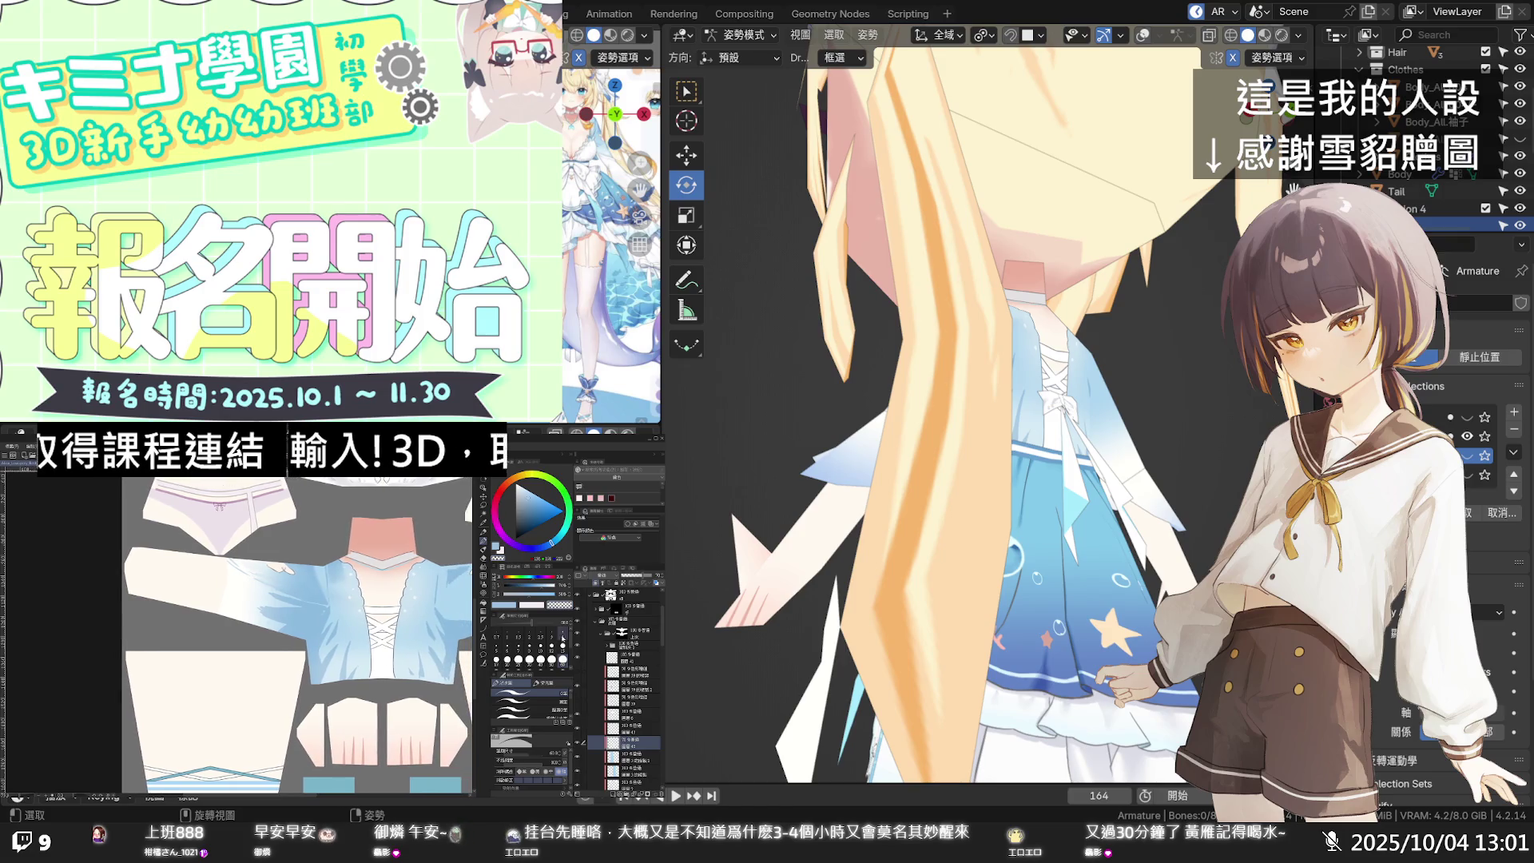
{"action": "scroll", "coordinate": [582, 607], "scroll_direction": "up", "scroll_amount": 5}
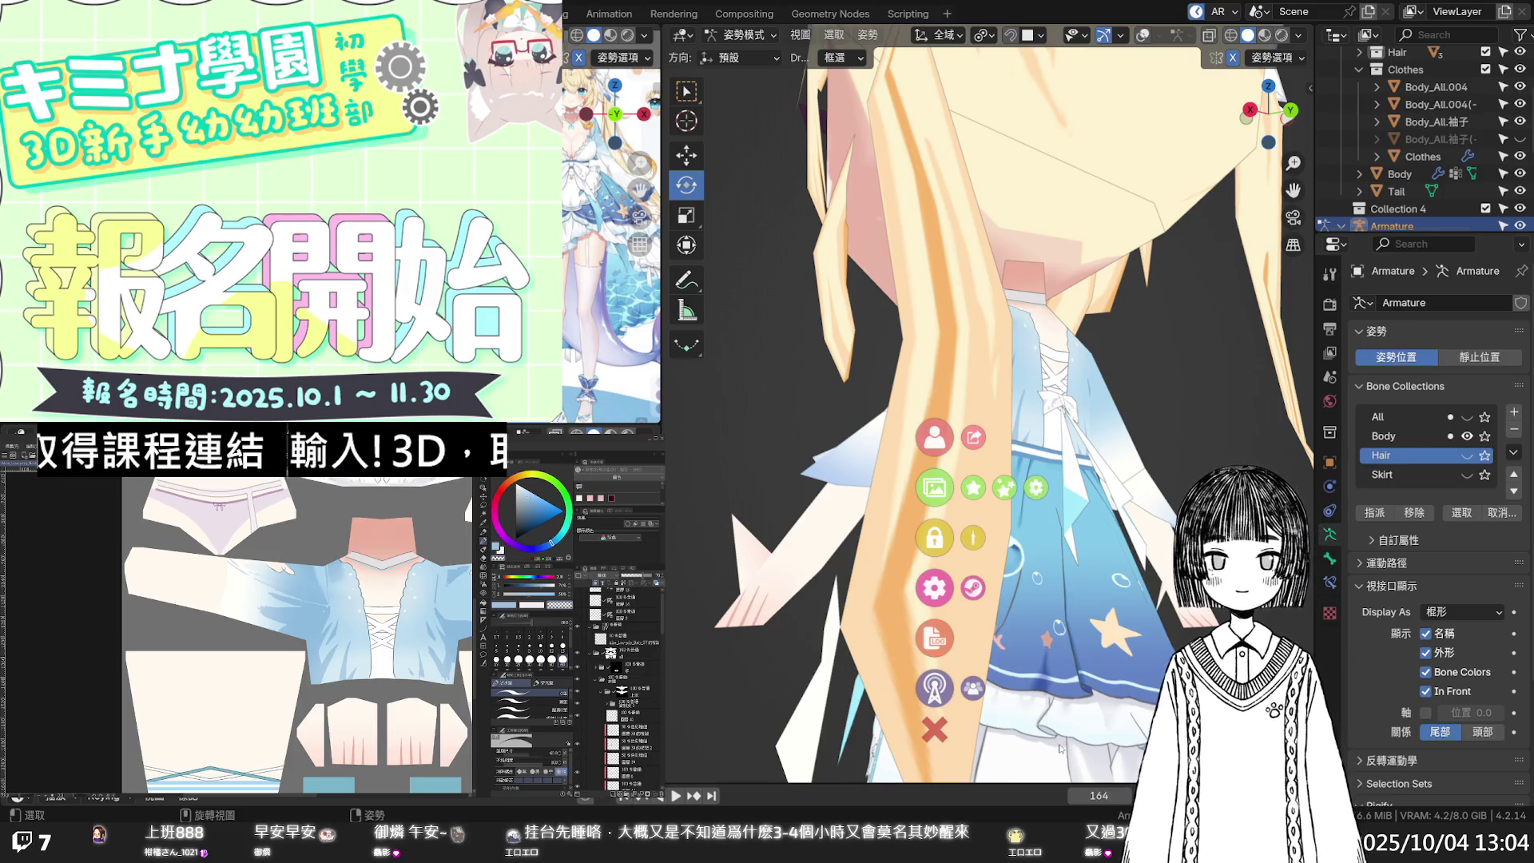
Step: Zoom around the posed model to inspect the dress's white-laced back and star-print skirt
{"action": "left_click", "coordinate": [944, 733]}
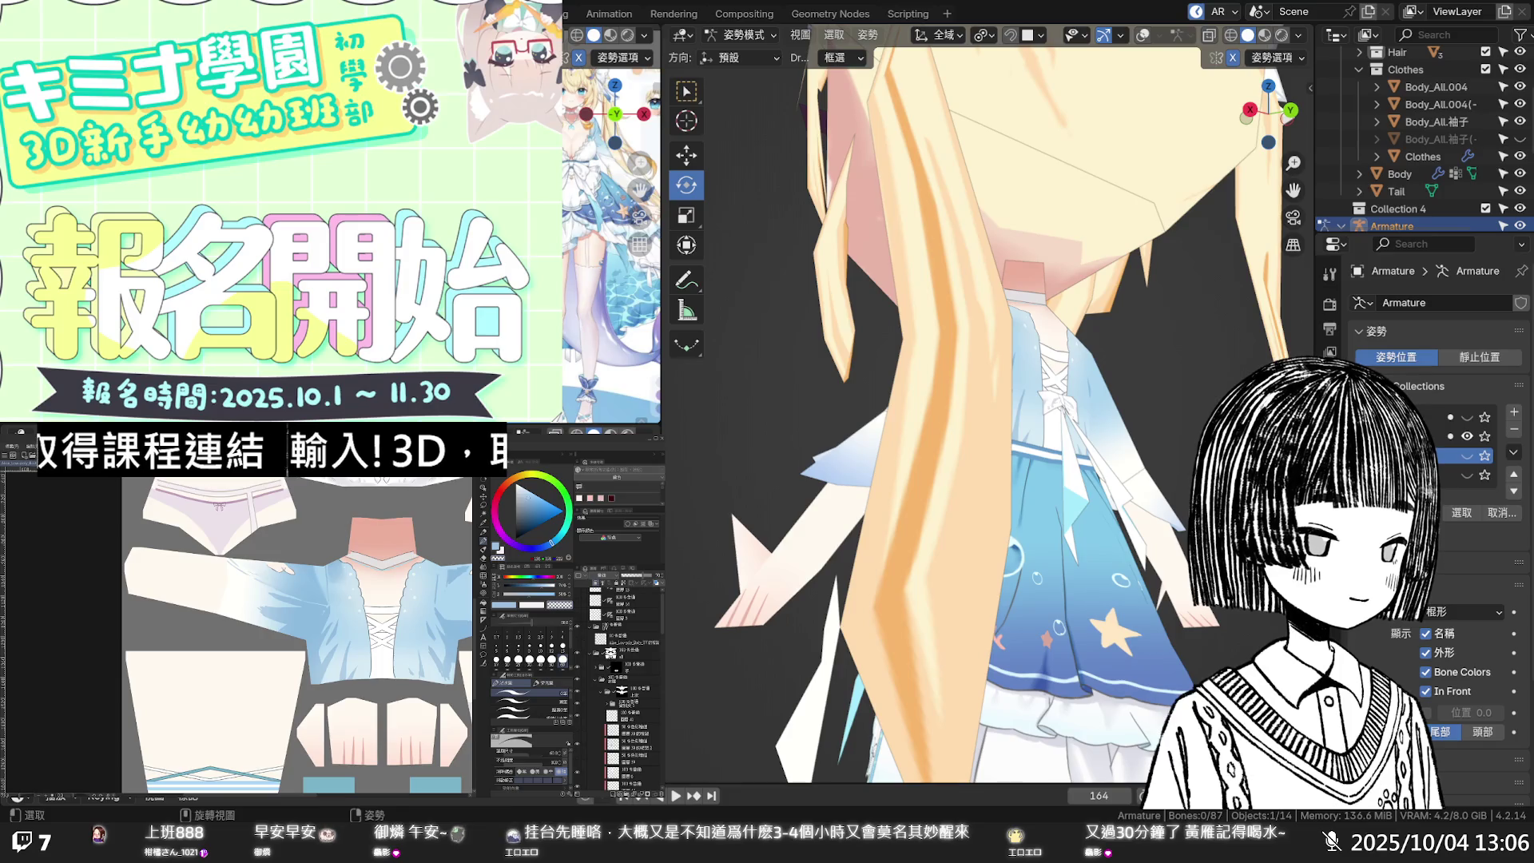
{"action": "scroll", "coordinate": [311, 631], "scroll_direction": "down", "scroll_amount": 2}
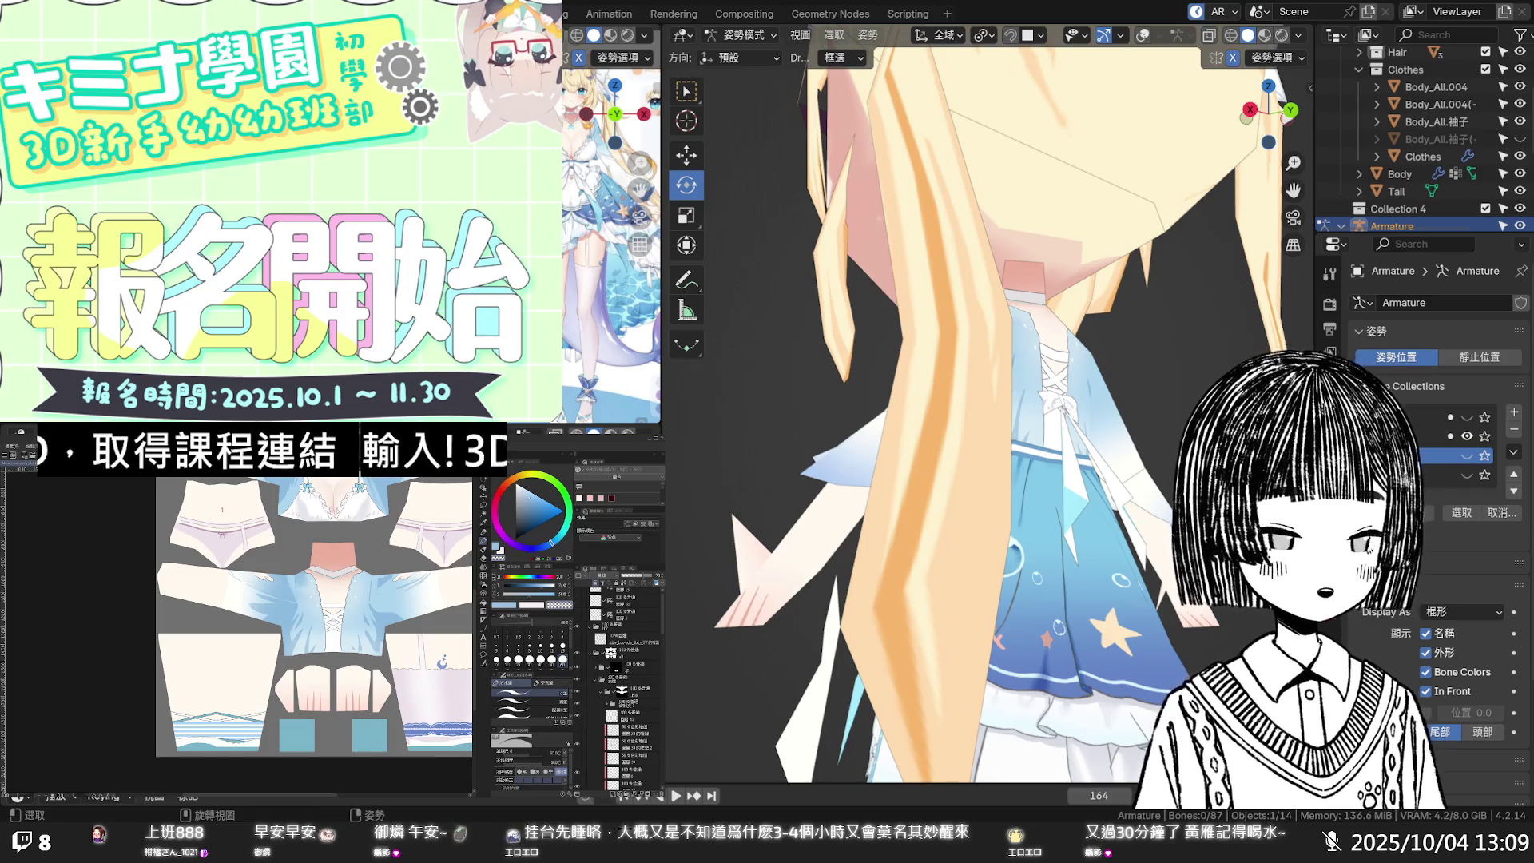
{"action": "scroll", "coordinate": [240, 608], "scroll_direction": "up", "scroll_amount": 5}
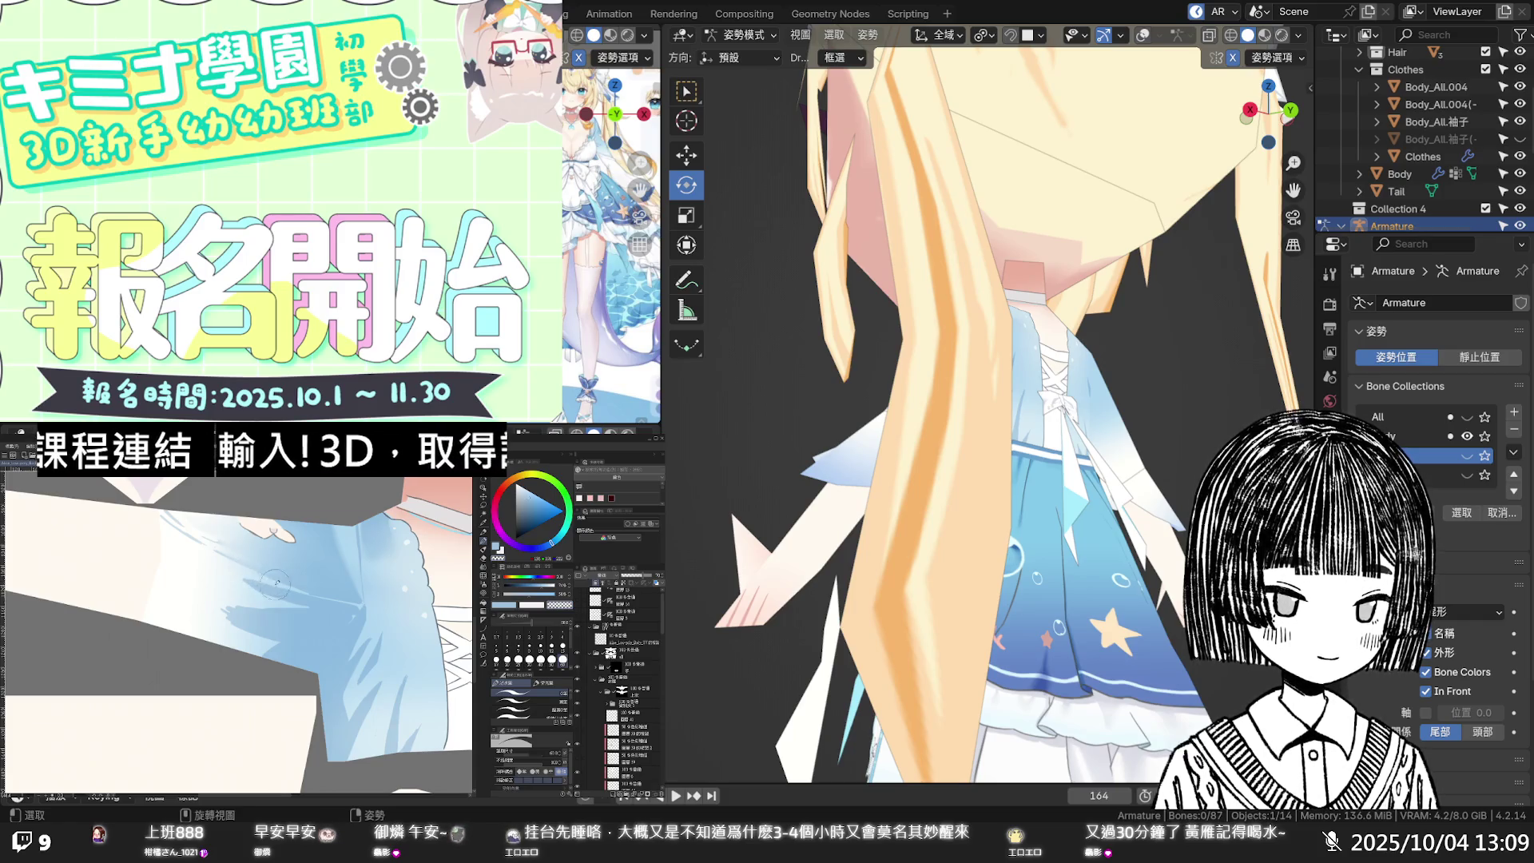
Step: Select the target layer in Clip Studio Paint's Layer palette for painting the blue dress texture
{"action": "left_click", "coordinate": [589, 744]}
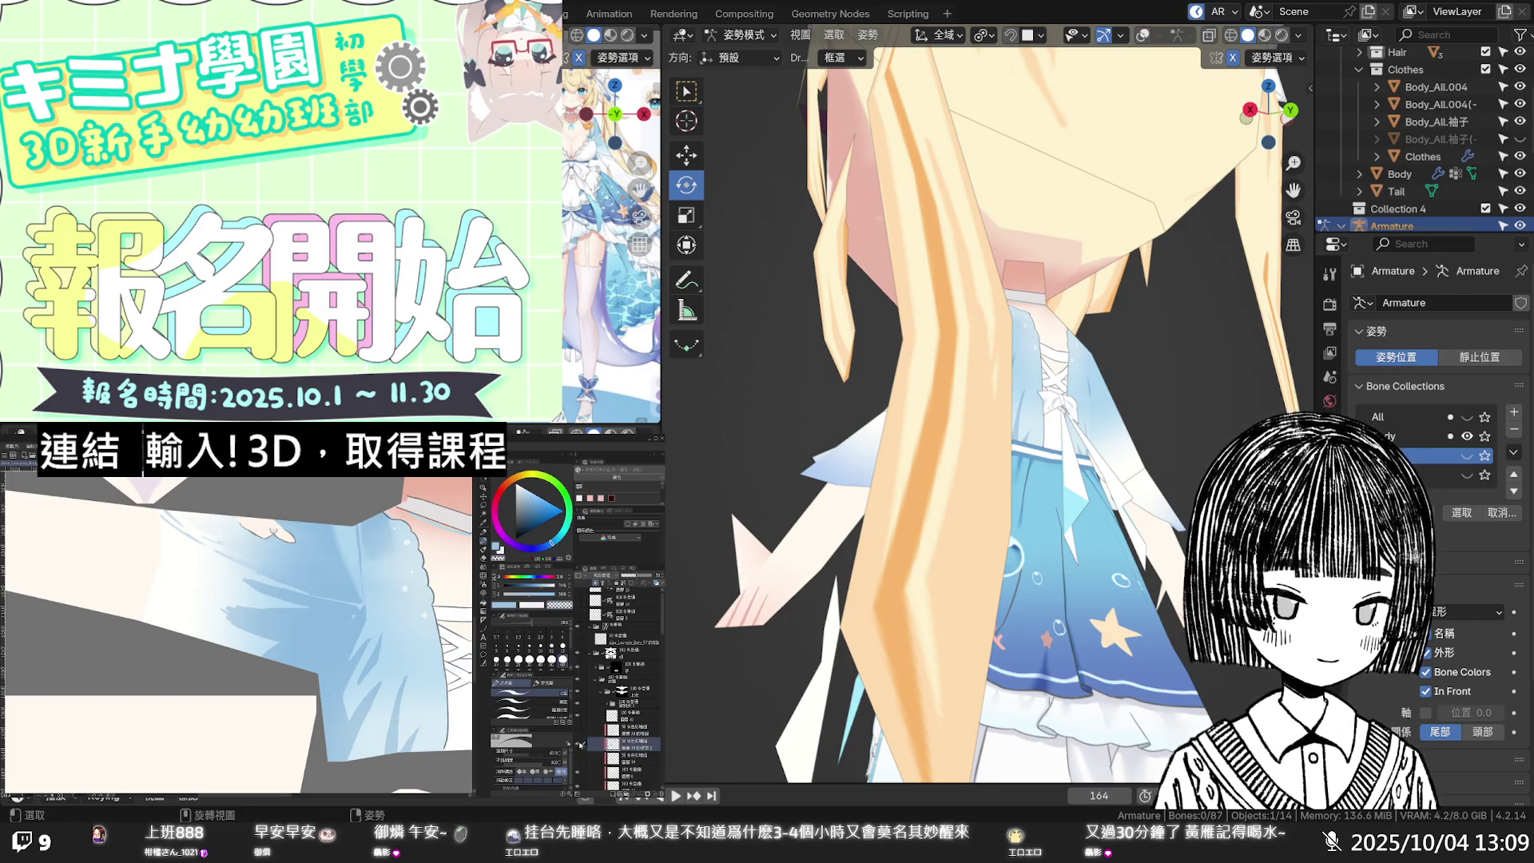